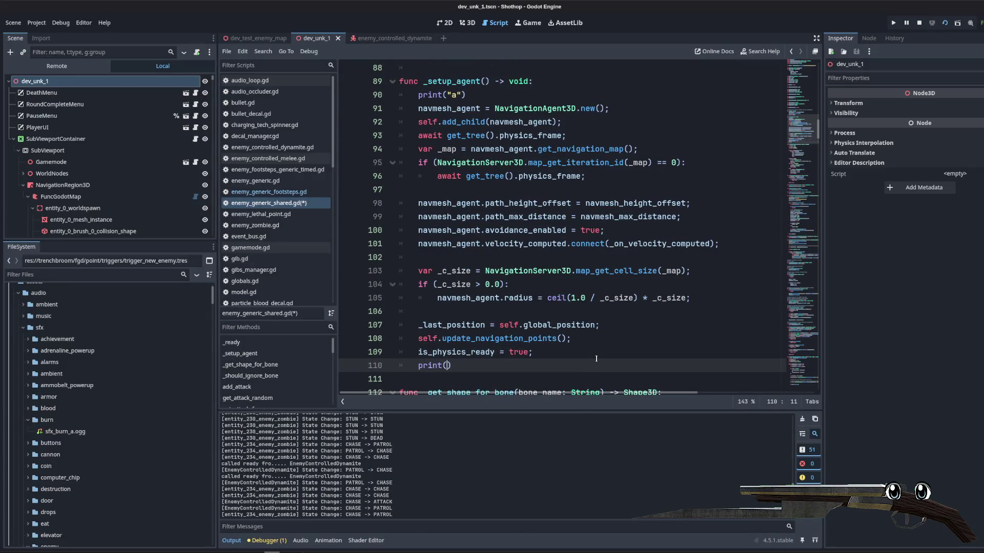
# - Restart the game and walk through the corridors into the red hallway, shooting the zombie ahead
pyautogui.click(921, 24)
pyautogui.click(941, 29)
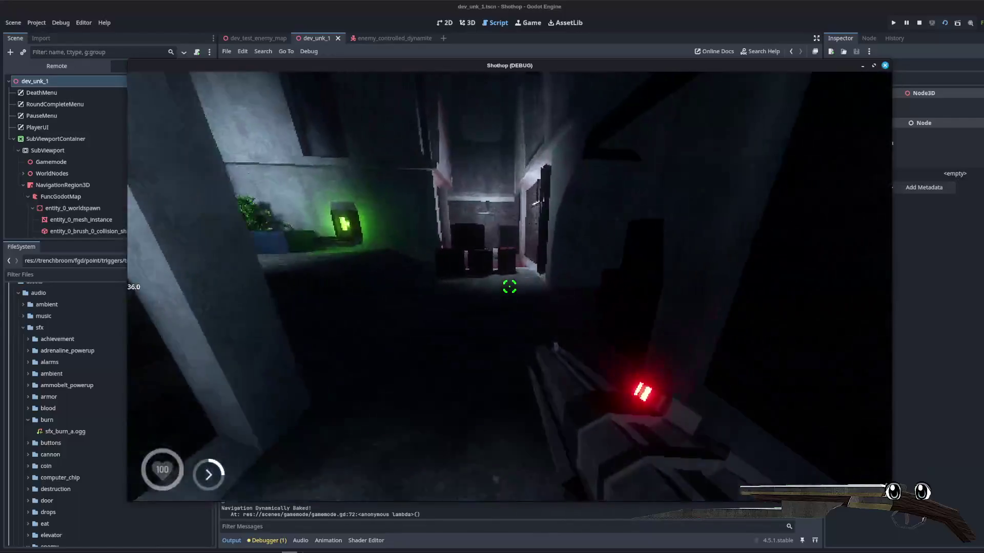
pyautogui.press('w')
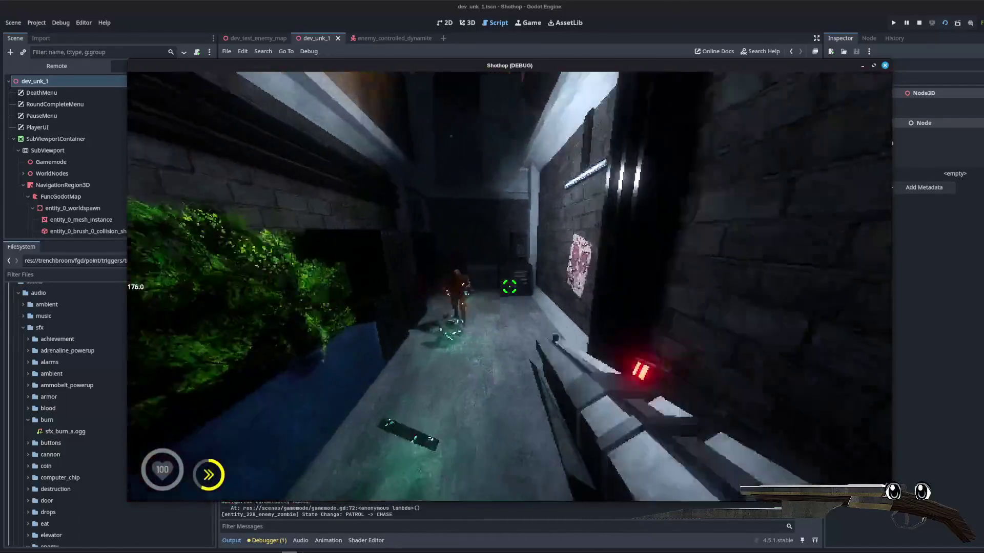
pyautogui.click(509, 286)
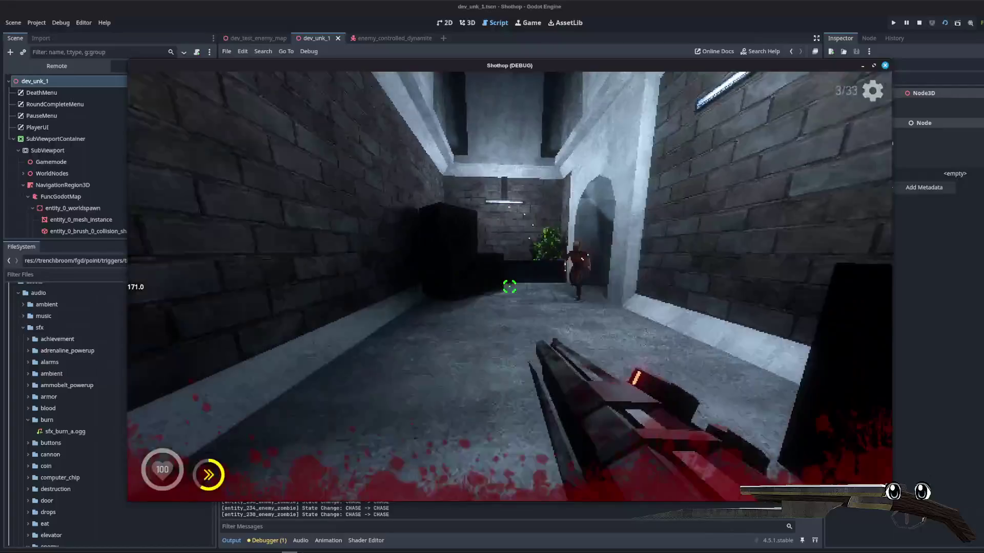
pyautogui.press('w')
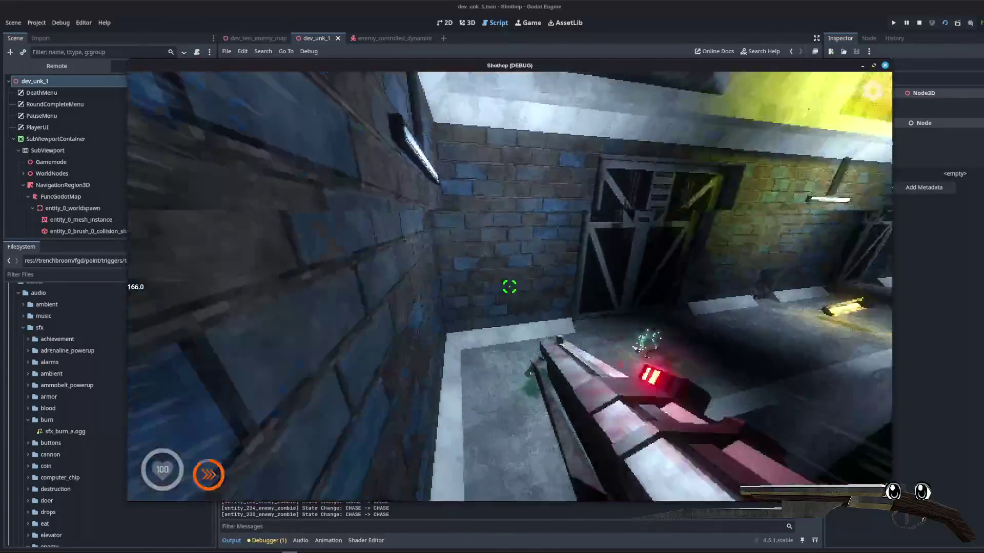
pyautogui.press('w')
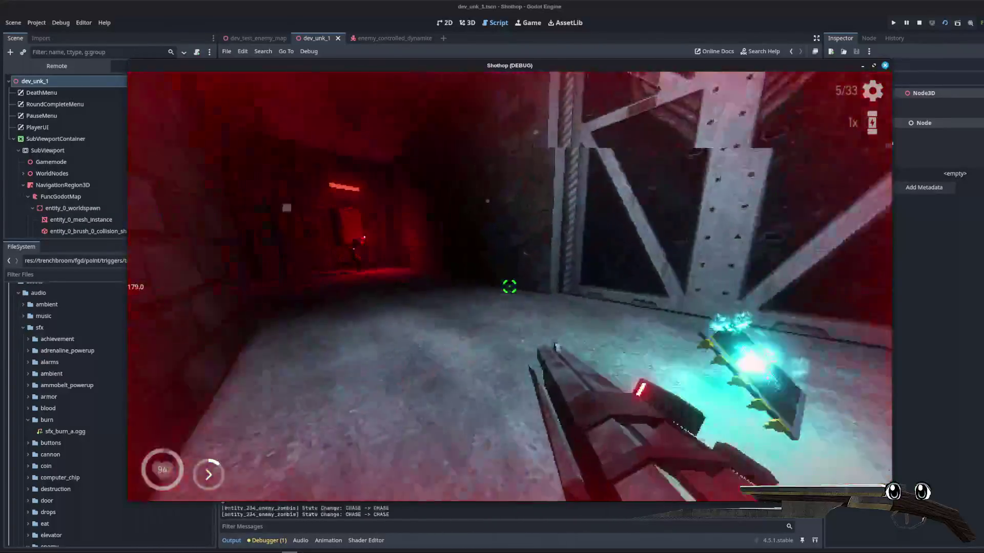
# - Close the game and delete the print("b") and print("a") debug lines from _setup_agent
pyautogui.press('F8')
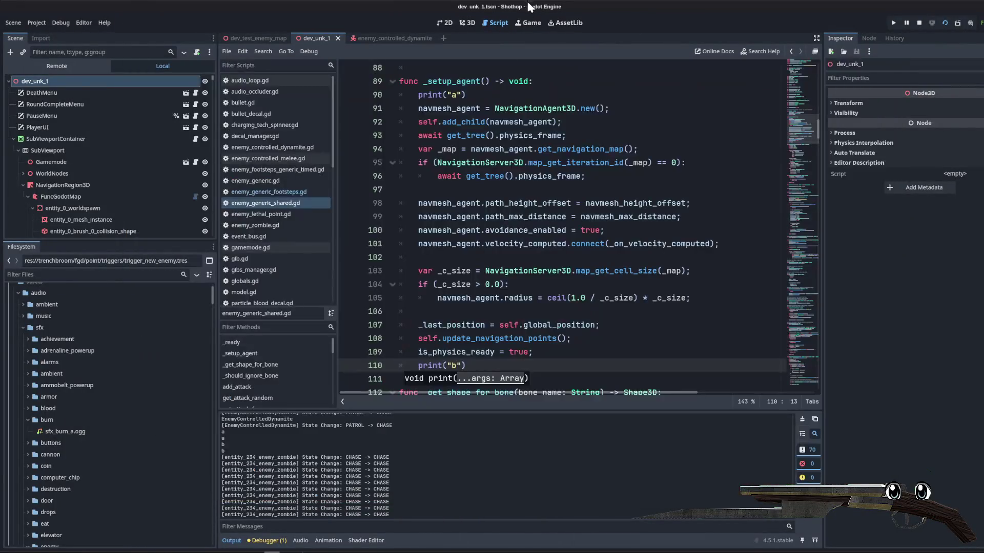
pyautogui.scroll(-5, 500, 307)
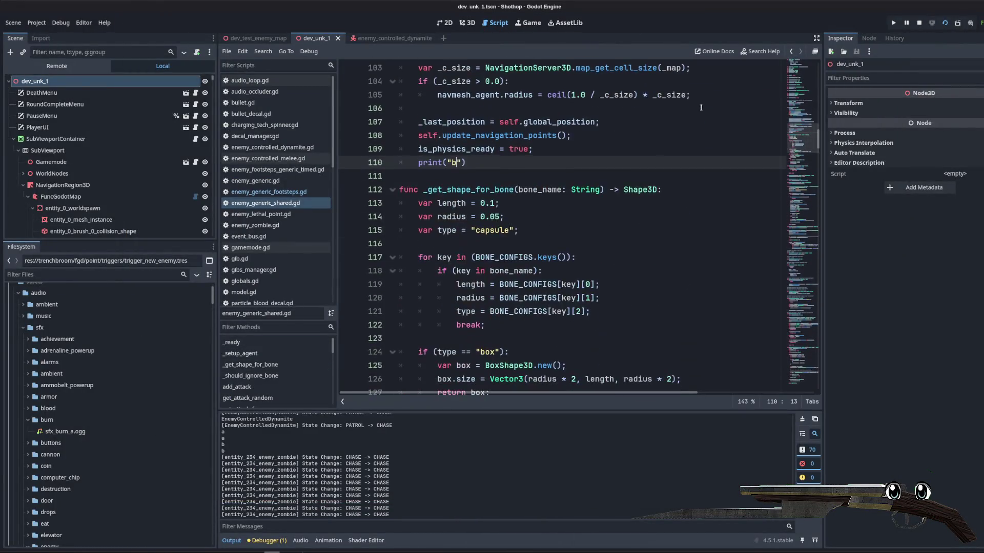
pyautogui.click(494, 136)
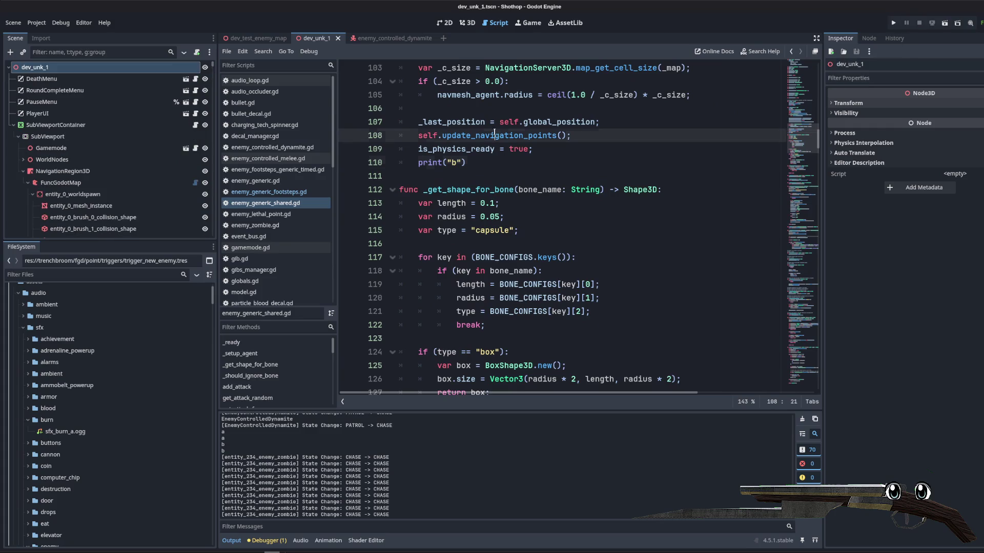
pyautogui.tripleClick(469, 164)
pyautogui.press('BackSpace')
pyautogui.press('BackSpace')
pyautogui.scroll(5, 477, 172)
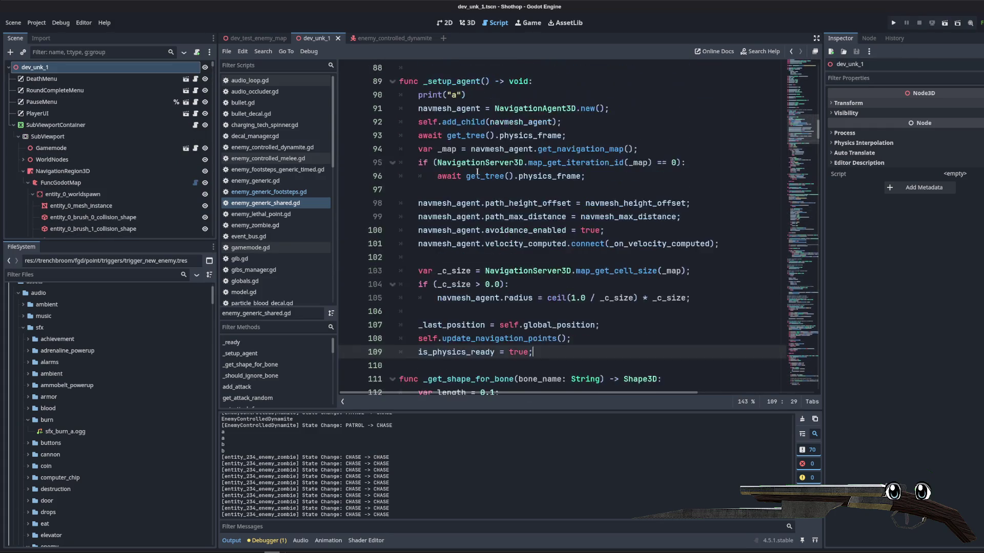
pyautogui.scroll(1, 477, 172)
pyautogui.tripleClick(440, 135)
pyautogui.press('BackSpace')
pyautogui.press('BackSpace')
# - Check the path_height_offset documentation, then save enemy_generic_shared.gd
pyautogui.click(550, 230)
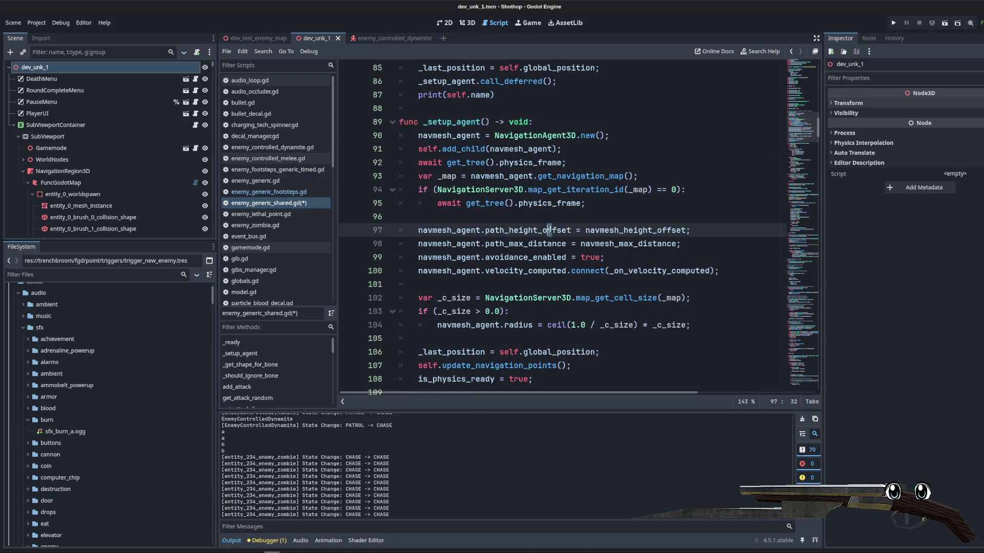
pyautogui.moveTo(549, 230)
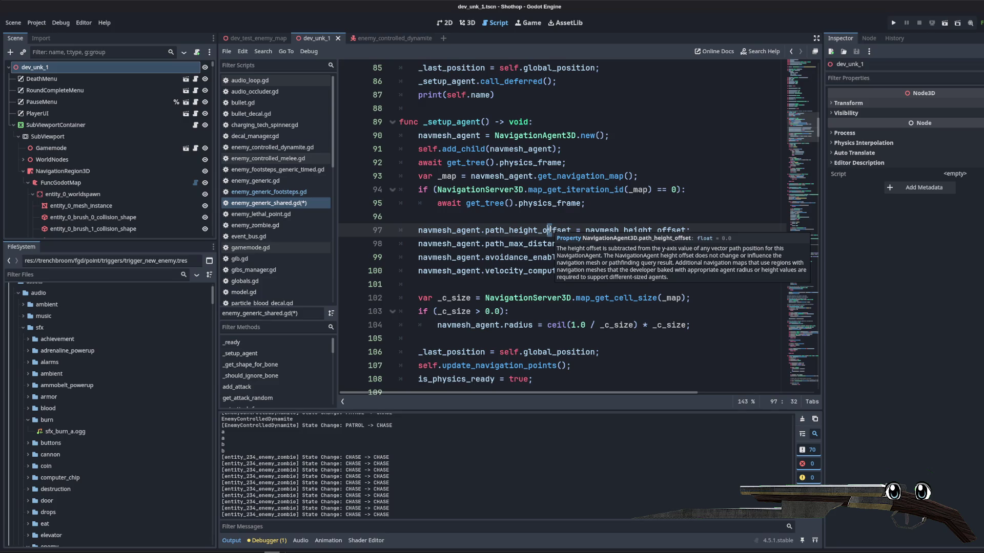
pyautogui.click(516, 213)
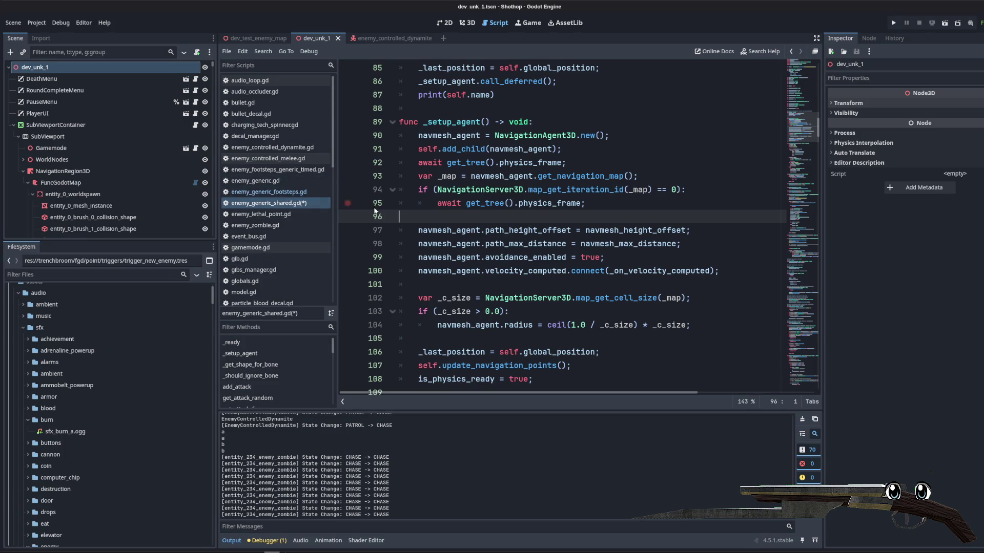
pyautogui.hotkey('ctrl', 'z')
# - Briefly view enemy_lethal_point.gd, then return to enemy_generic_shared.gd
pyautogui.scroll(-3, 322, 179)
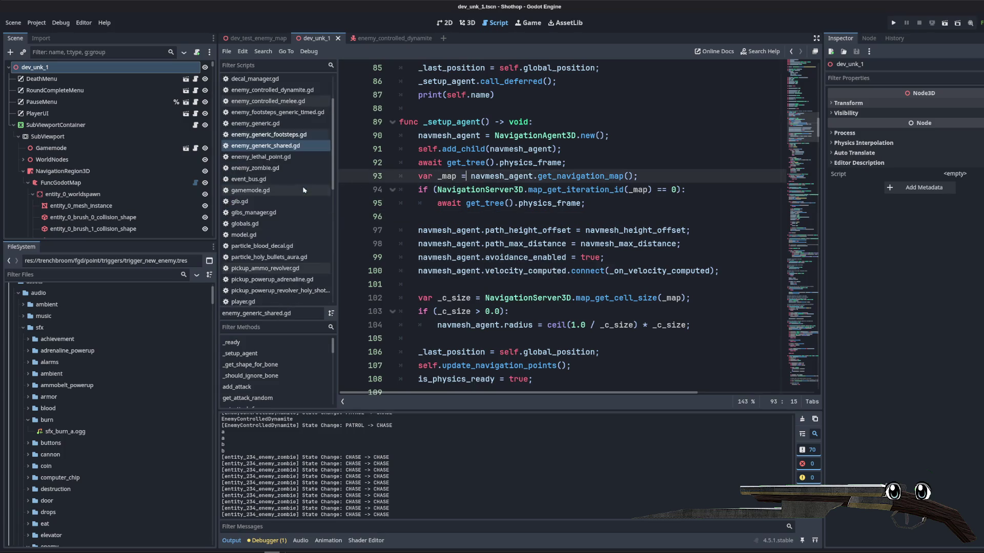
pyautogui.scroll(3, 290, 188)
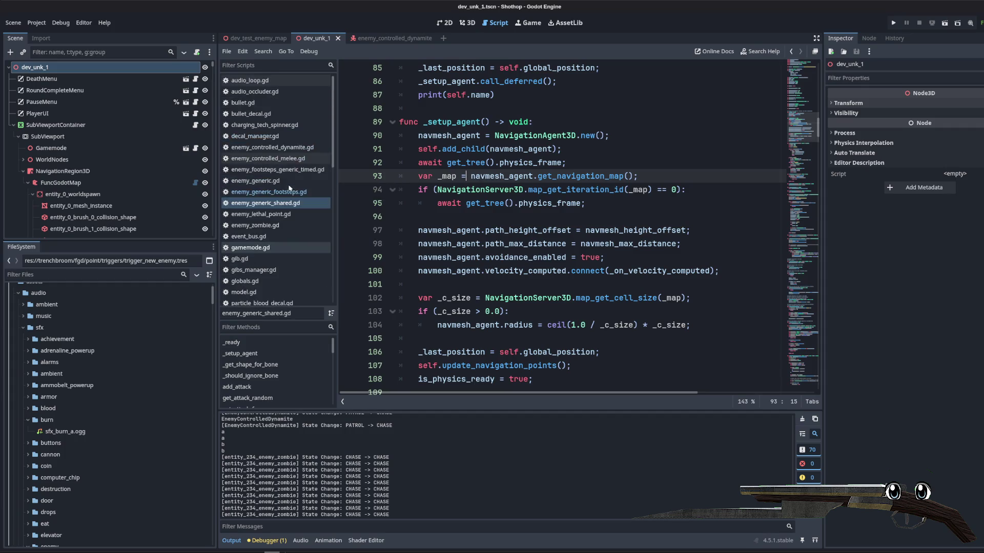
pyautogui.scroll(-5, 290, 188)
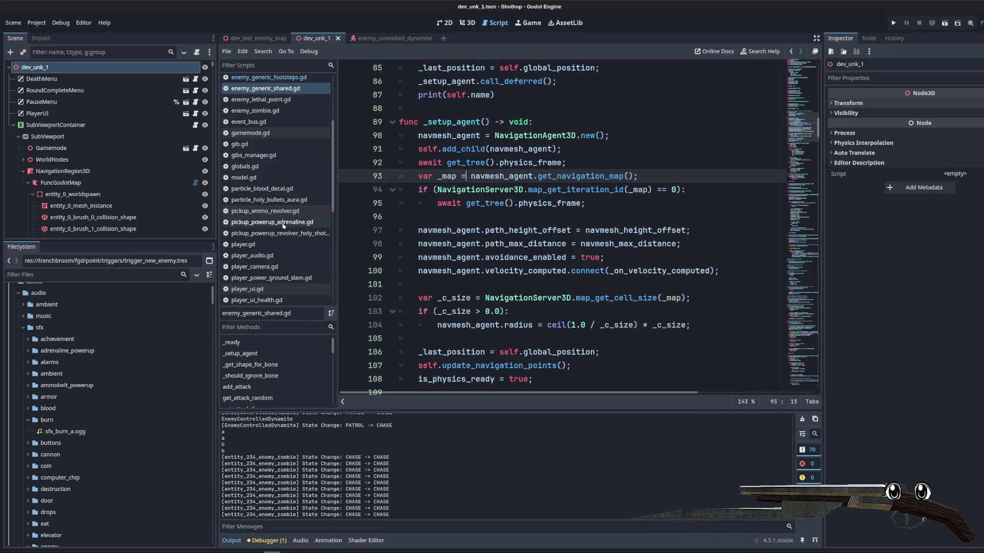
pyautogui.scroll(4, 290, 187)
pyautogui.click(290, 187)
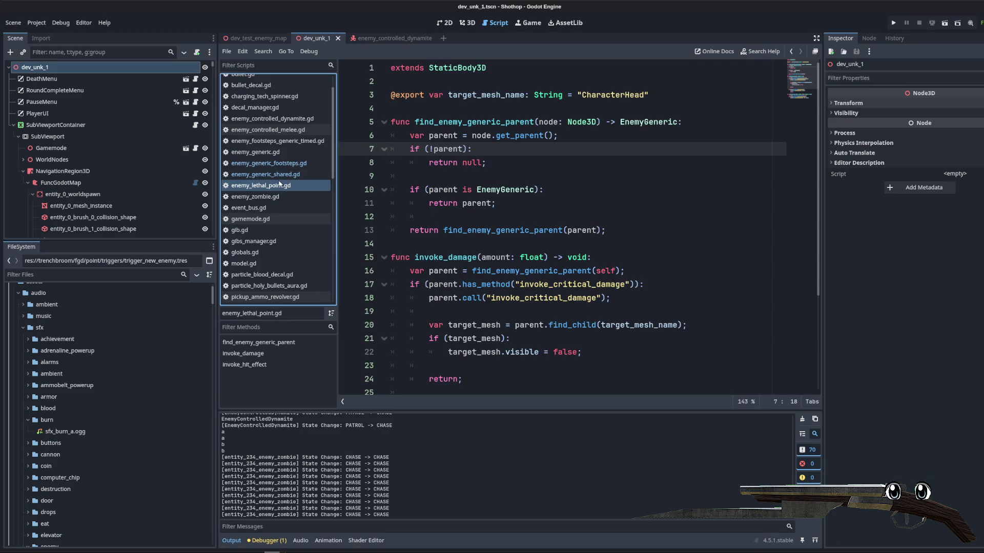
pyautogui.click(272, 176)
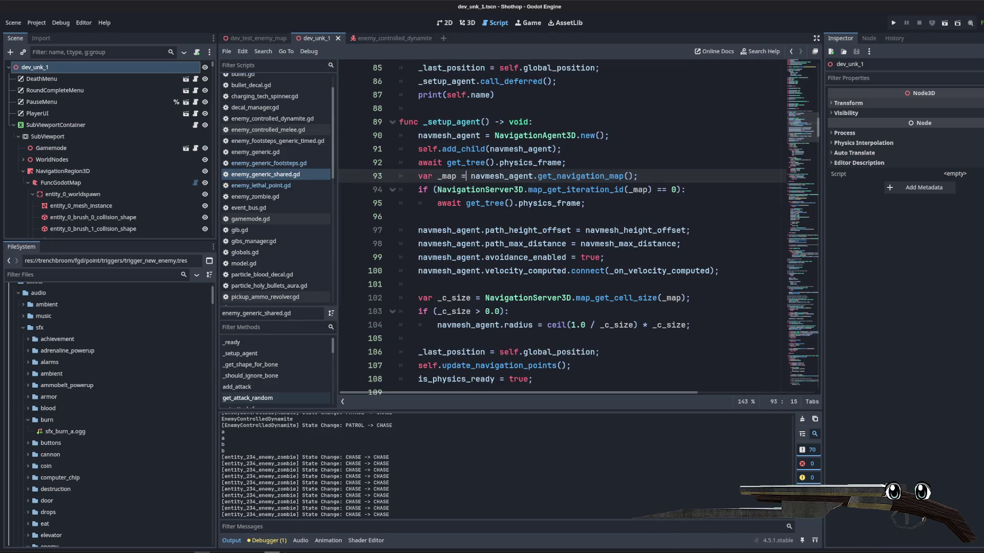
# - Bring up the dev_unk_1.map level in TrenchBroom, putting away the test area map
pyautogui.click(220, 551)
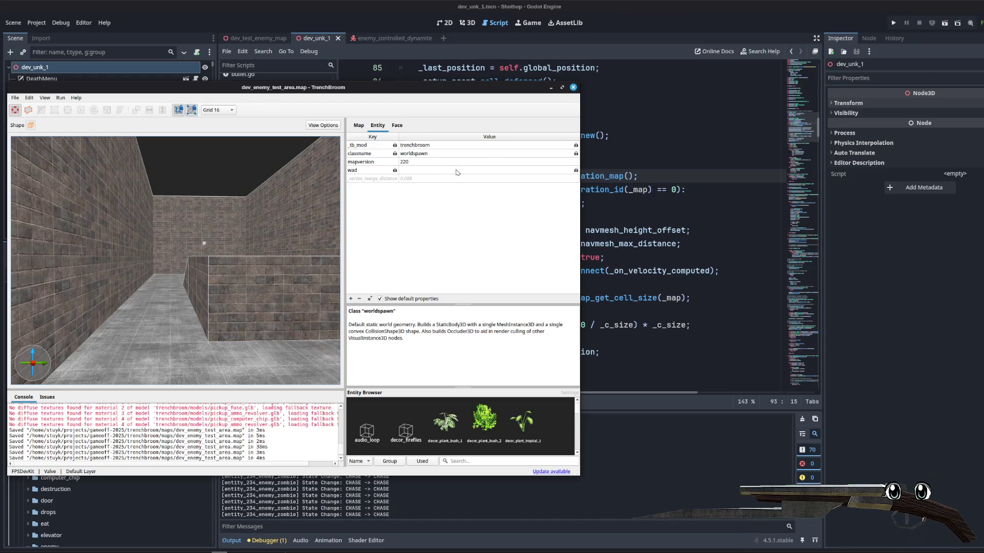
pyautogui.click(550, 87)
pyautogui.moveTo(220, 551)
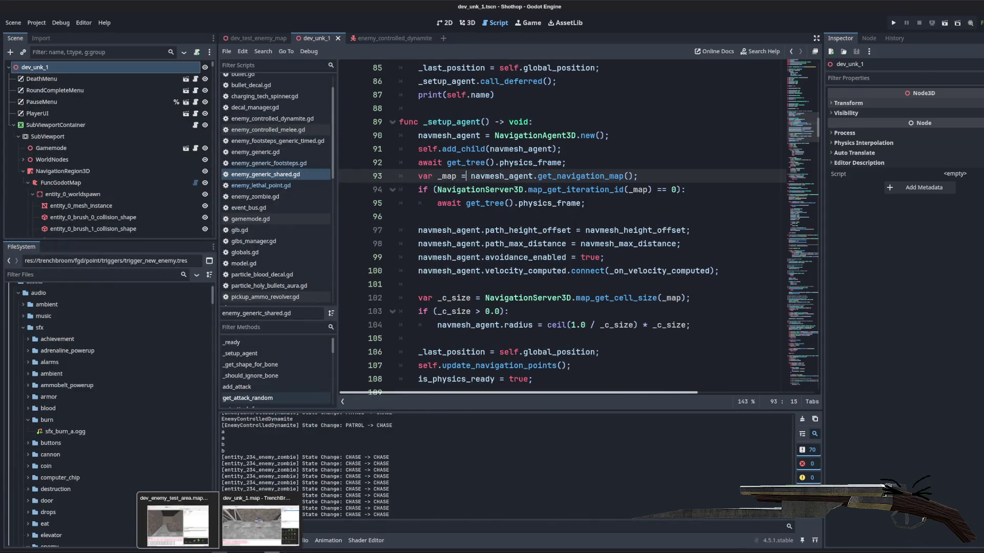
pyautogui.click(248, 532)
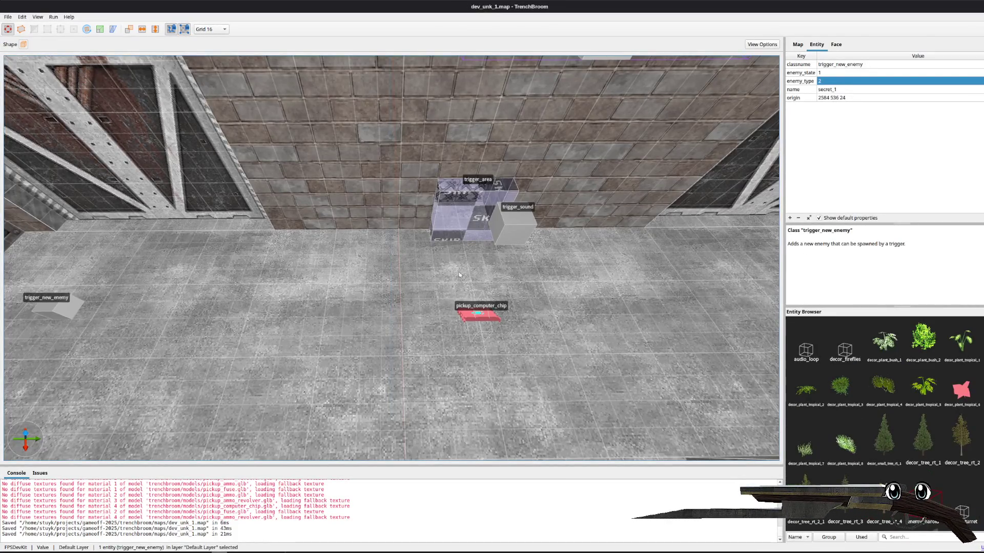
# - Nudge the trigger_area brush to the corridor centre and save the map
pyautogui.click(434, 237)
pyautogui.moveTo(433, 250); pyautogui.dragTo(496, 249)
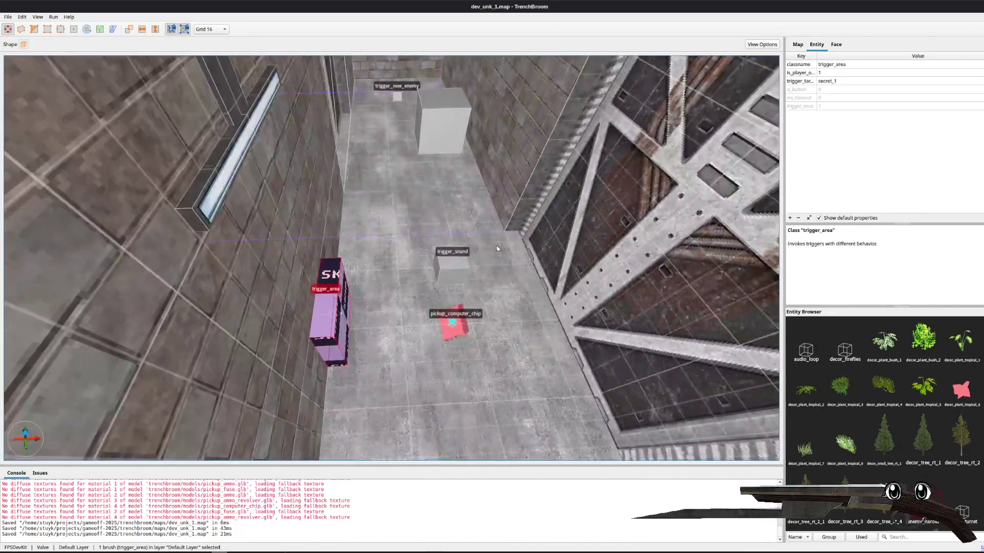
pyautogui.press('Right')
pyautogui.press('Right')
pyautogui.press('Right')
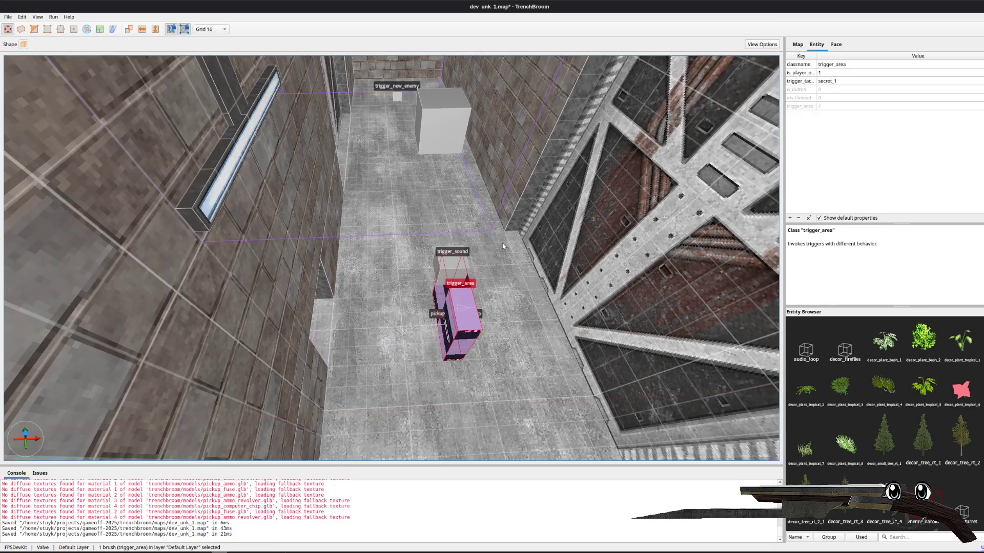
pyautogui.hotkey('ctrl', 's')
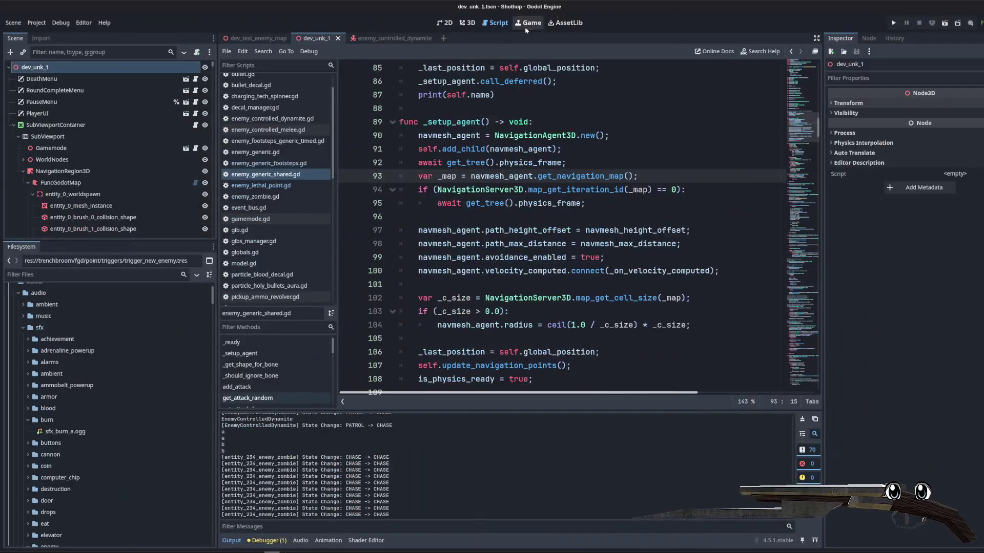
# - Rebuild the map from the FuncGodotMap node, save the scene and run it
pyautogui.click(59, 183)
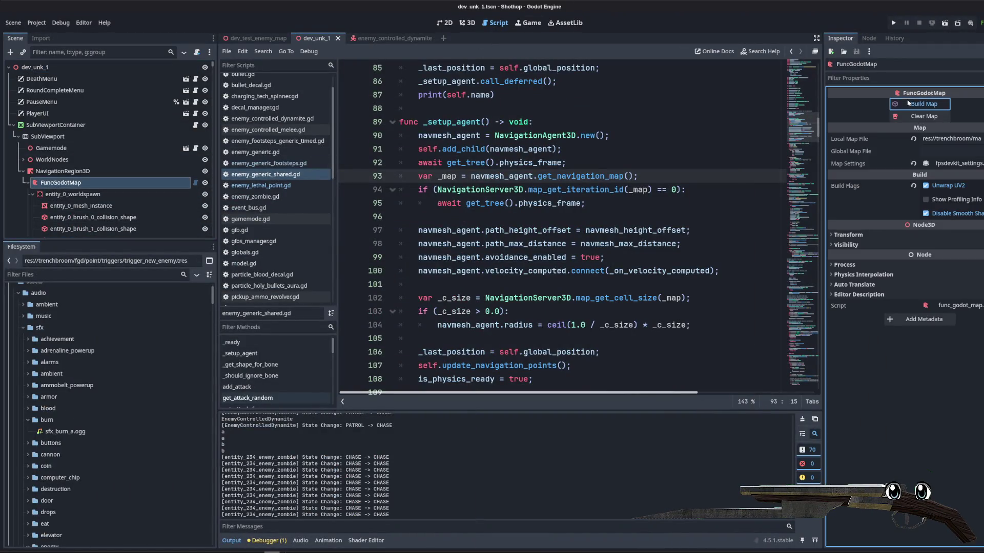
pyautogui.press('End')
pyautogui.hotkey('ctrl', 's')
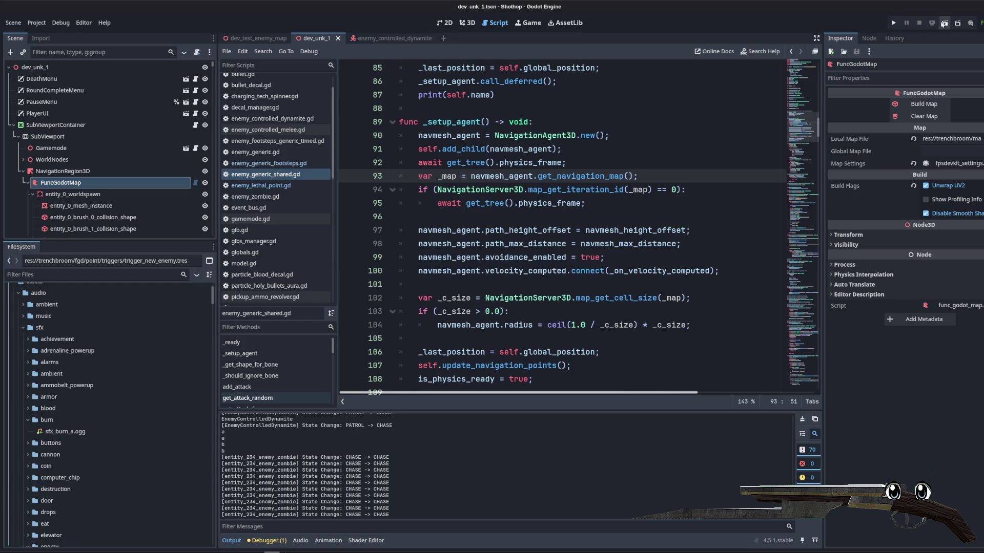
pyautogui.click(944, 23)
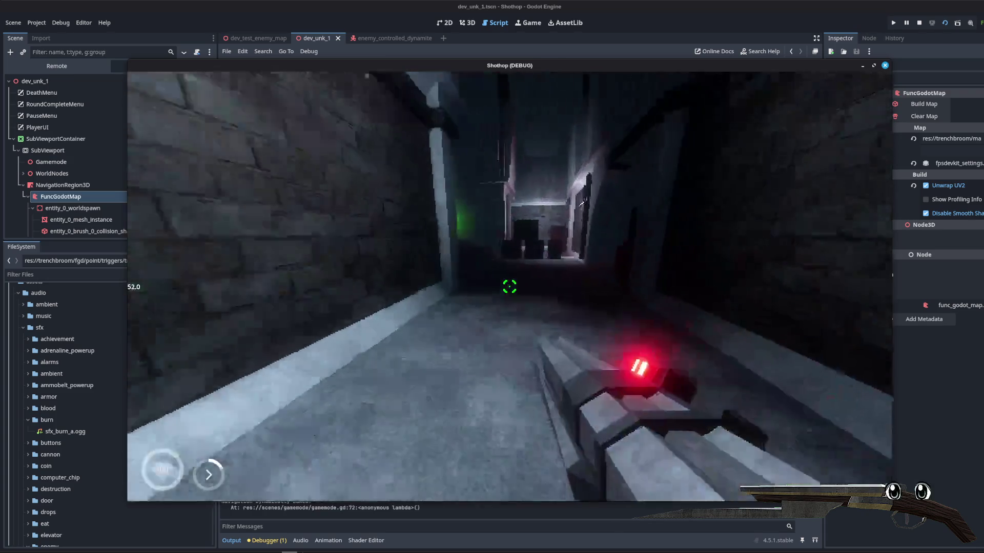
# - Walk toward the zombie and shoot it until an explosion goes off
pyautogui.press('w')
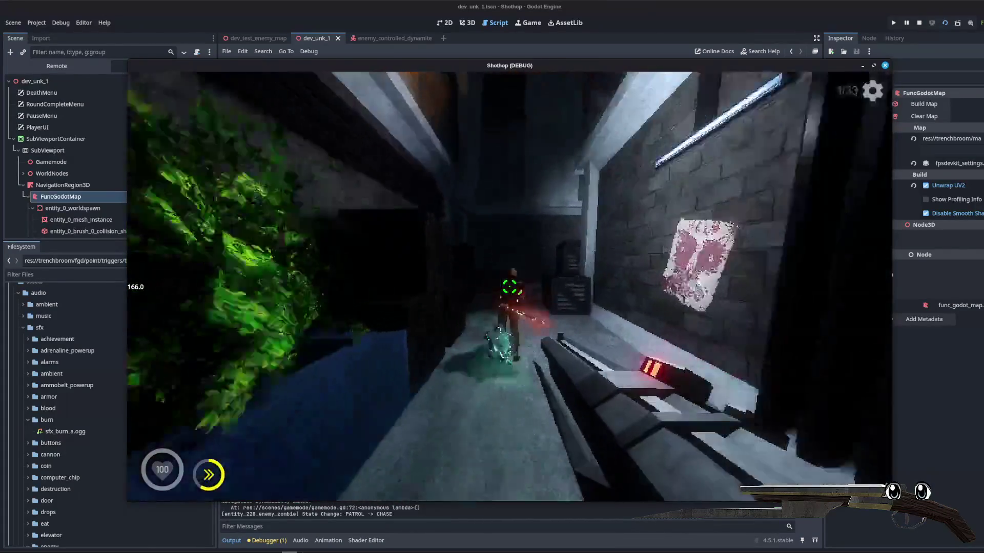
pyautogui.click(509, 288)
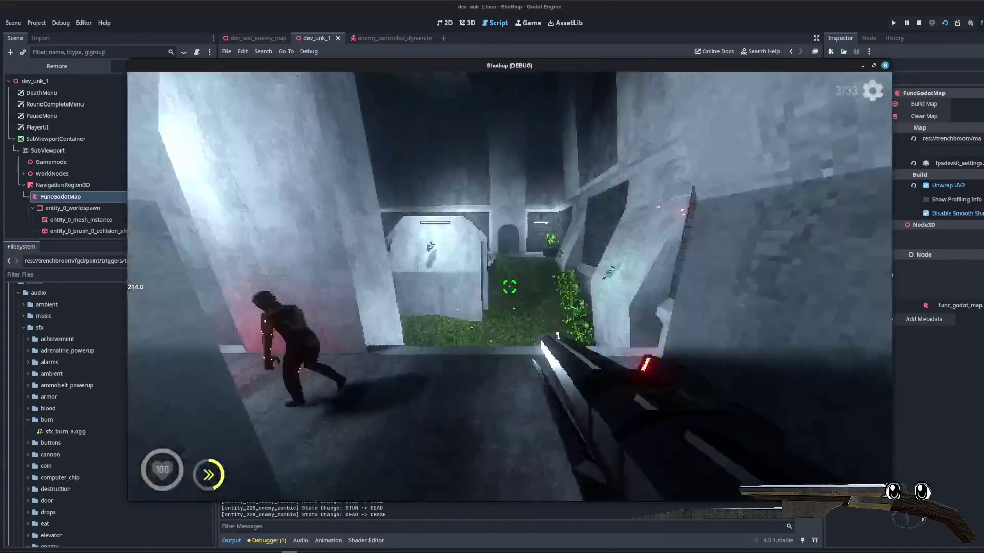
pyautogui.click(509, 287)
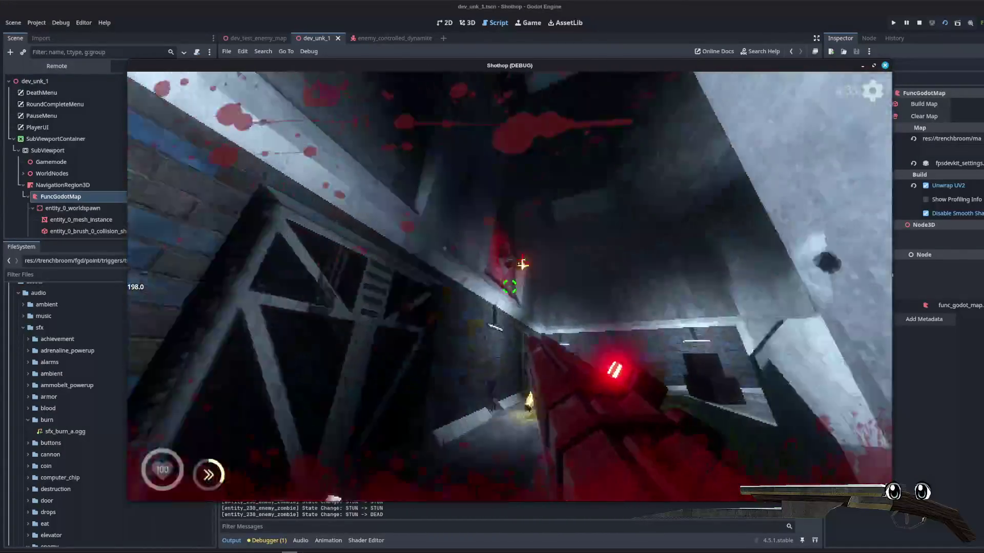
pyautogui.click(509, 287)
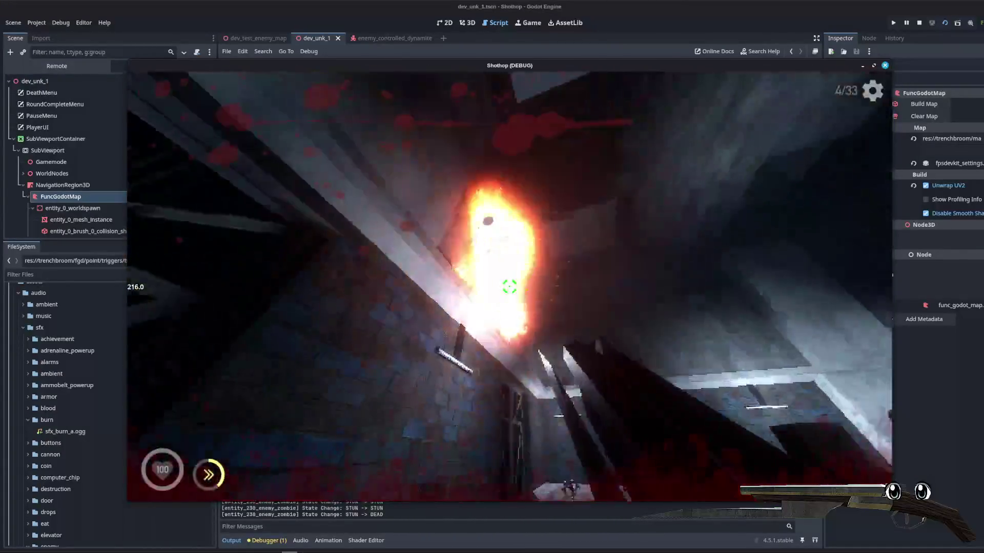
# - Advance down the red-lit corridor toward the dynamite enemy, then close the game
pyautogui.press('w')
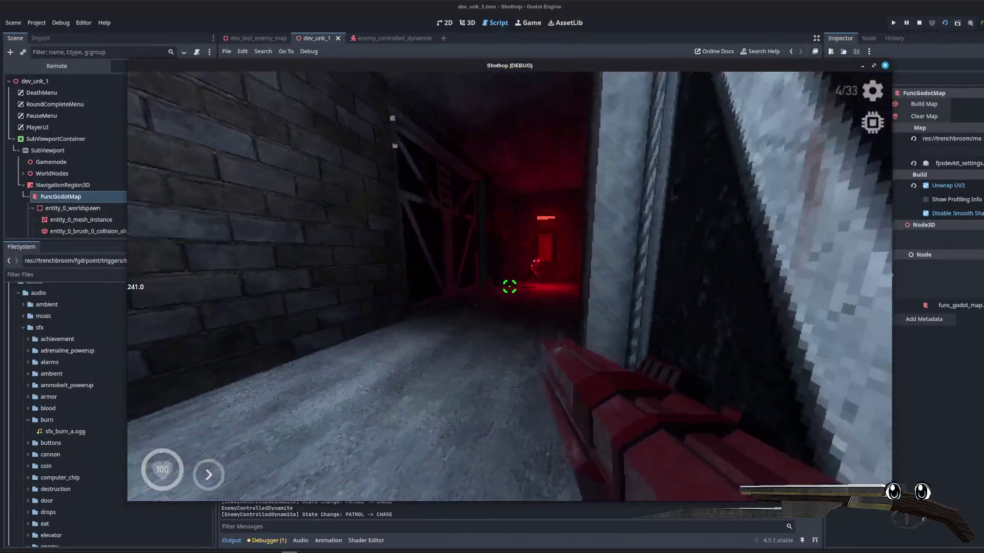
pyautogui.press('w')
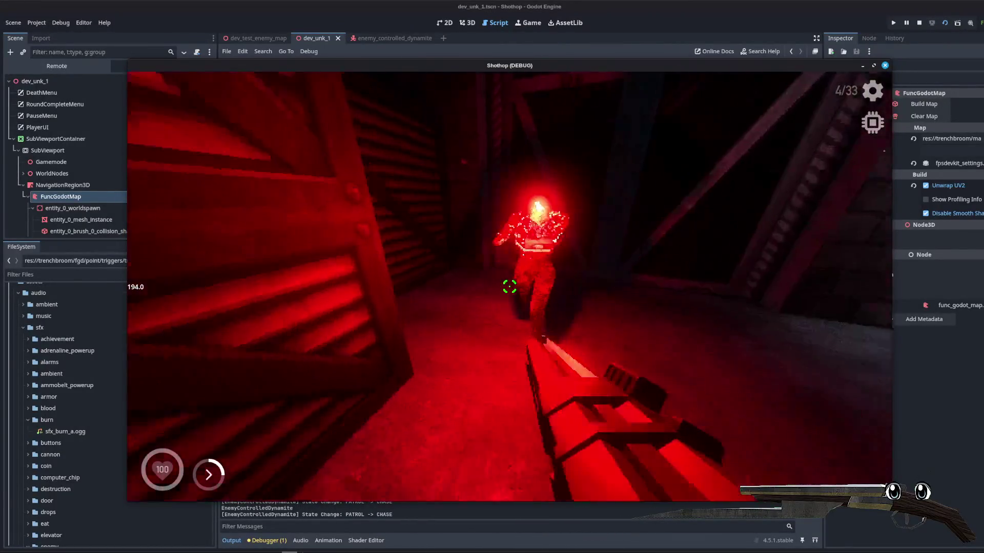
pyautogui.press('w')
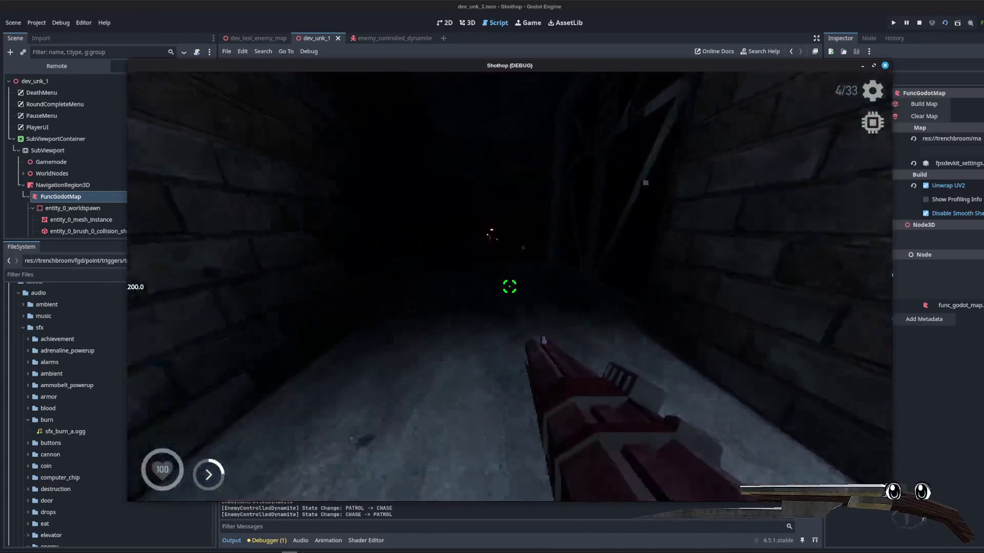
pyautogui.press('w')
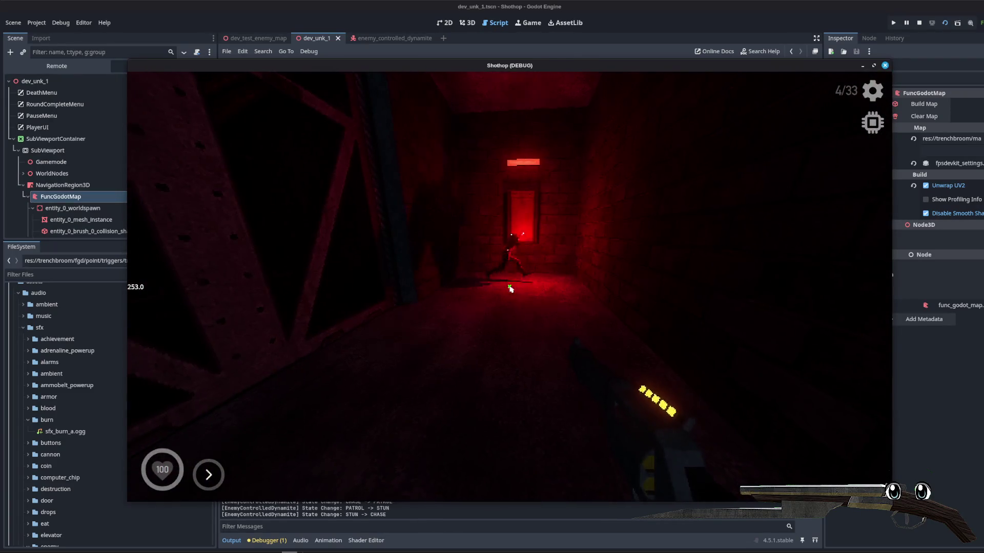
pyautogui.press('F8')
pyautogui.click(529, 218)
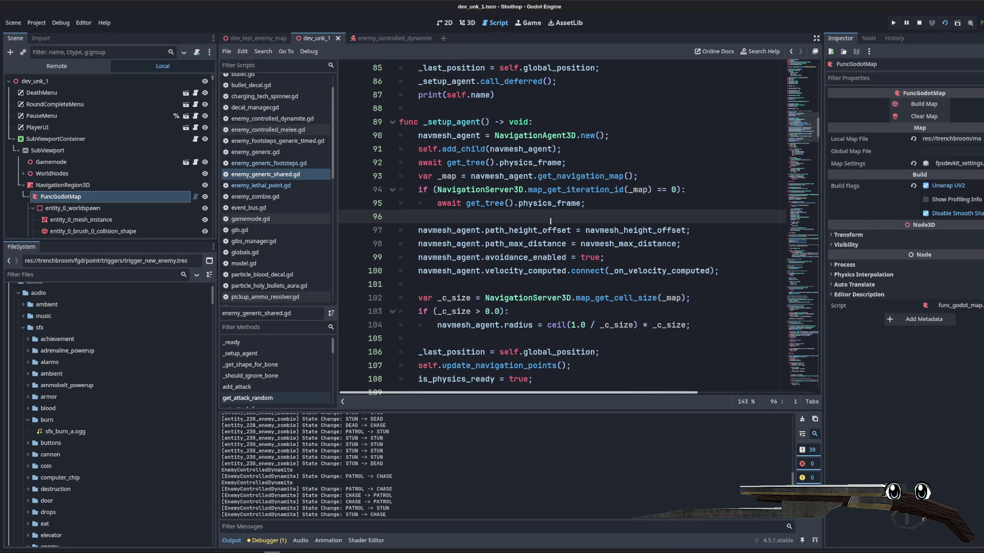
# - Dismiss the documentation popup and stop the running game
pyautogui.scroll(-3, 550, 221)
pyautogui.click(517, 218)
pyautogui.scroll(2, 492, 230)
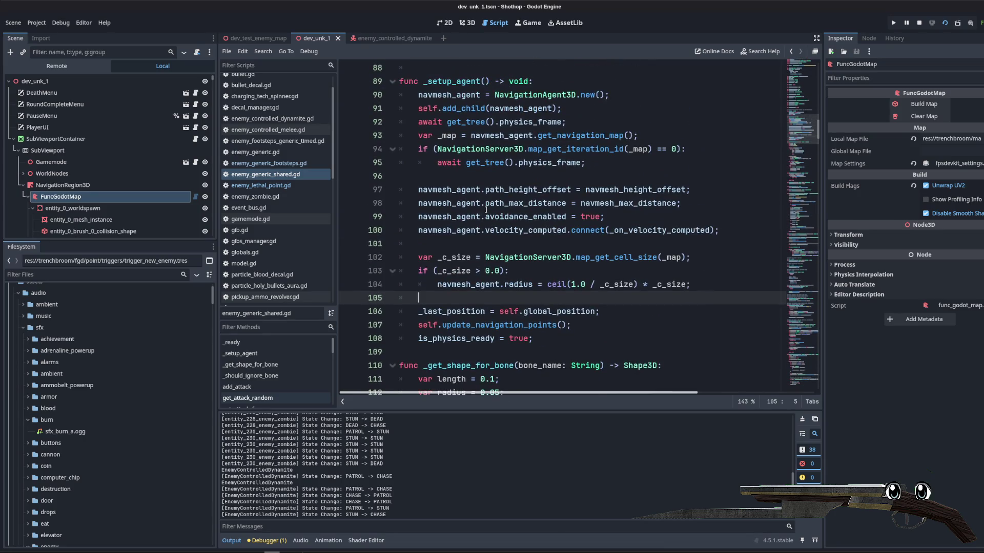
pyautogui.moveTo(486, 209)
pyautogui.click(552, 230)
pyautogui.click(918, 23)
pyautogui.click(638, 149)
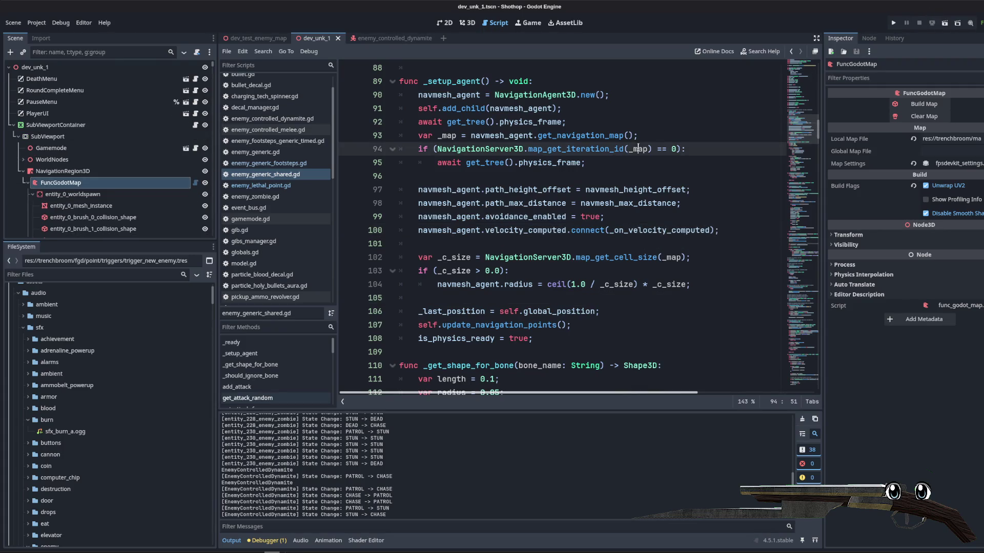
# - Delete the print(self.name) debug line from _ready in enemy_generic_shared.gd
pyautogui.scroll(2, 561, 185)
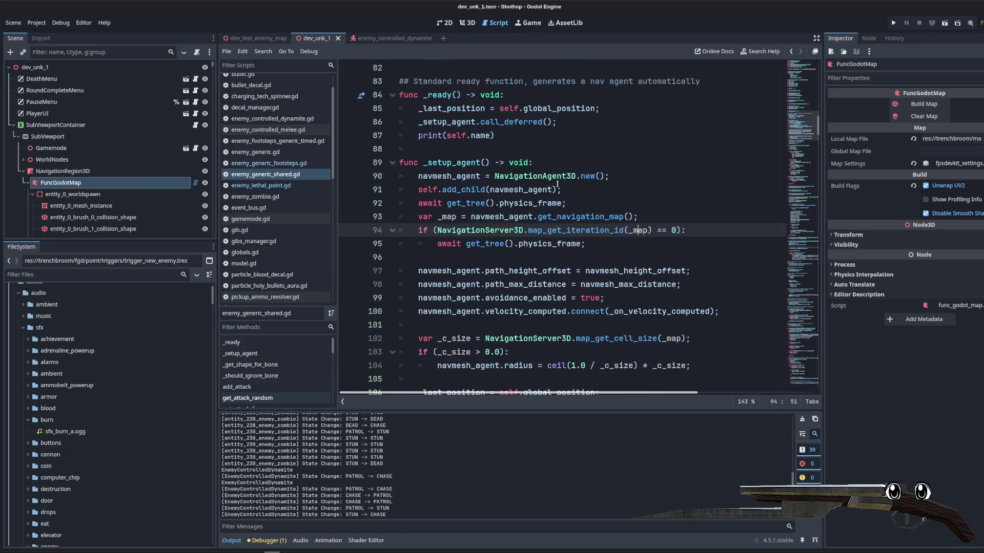
pyautogui.doubleClick(465, 163)
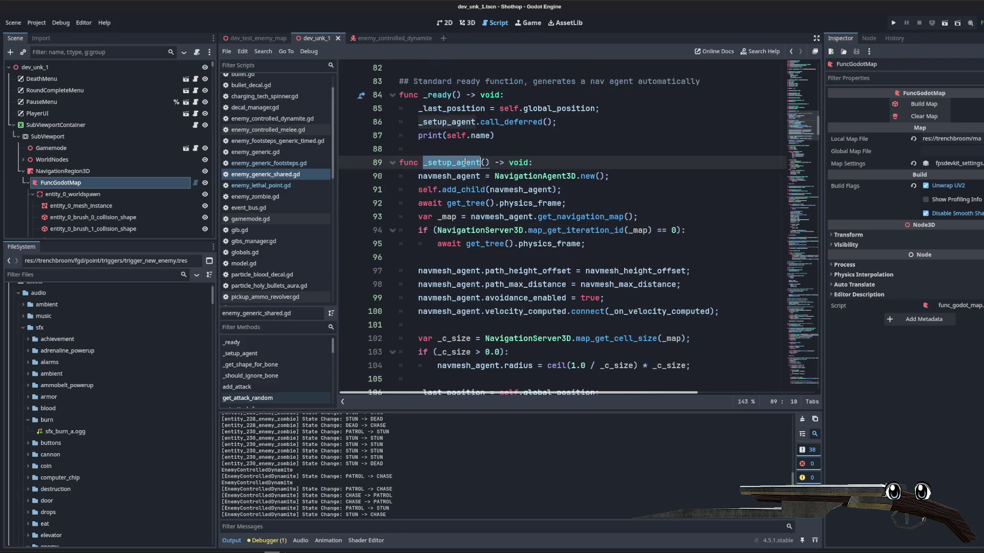
pyautogui.tripleClick(502, 134)
pyautogui.press('BackSpace')
pyautogui.press('BackSpace')
pyautogui.click(571, 162)
# - Select and review lines 100–107 of the _setup_agent function
pyautogui.scroll(-2, 563, 163)
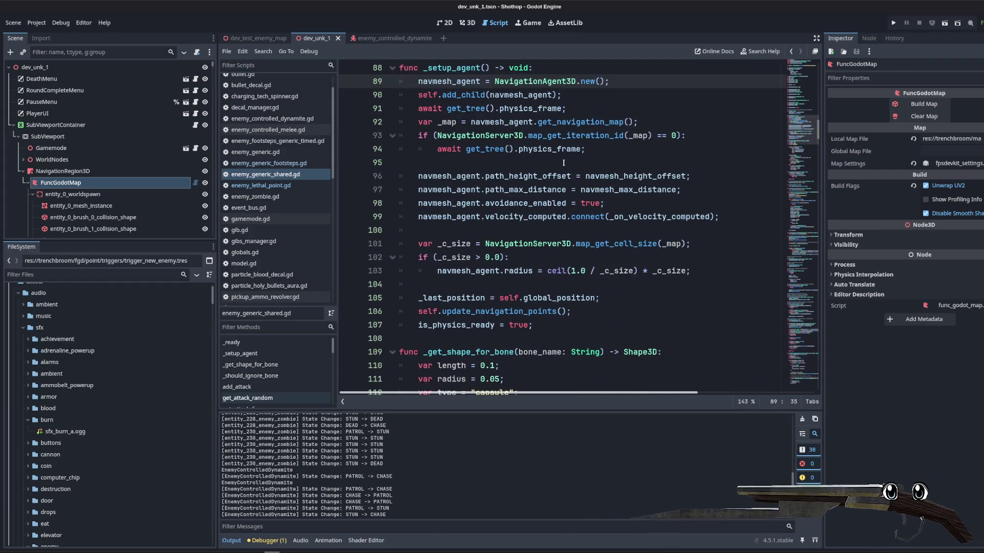
pyautogui.click(563, 163)
pyautogui.scroll(-2, 533, 191)
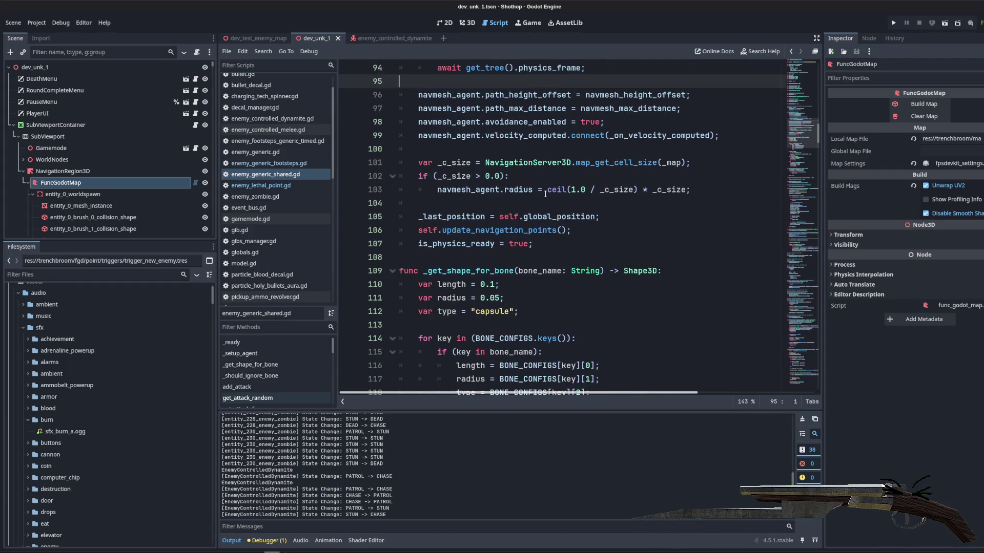
pyautogui.click(545, 194)
pyautogui.moveTo(409, 148); pyautogui.dragTo(553, 247)
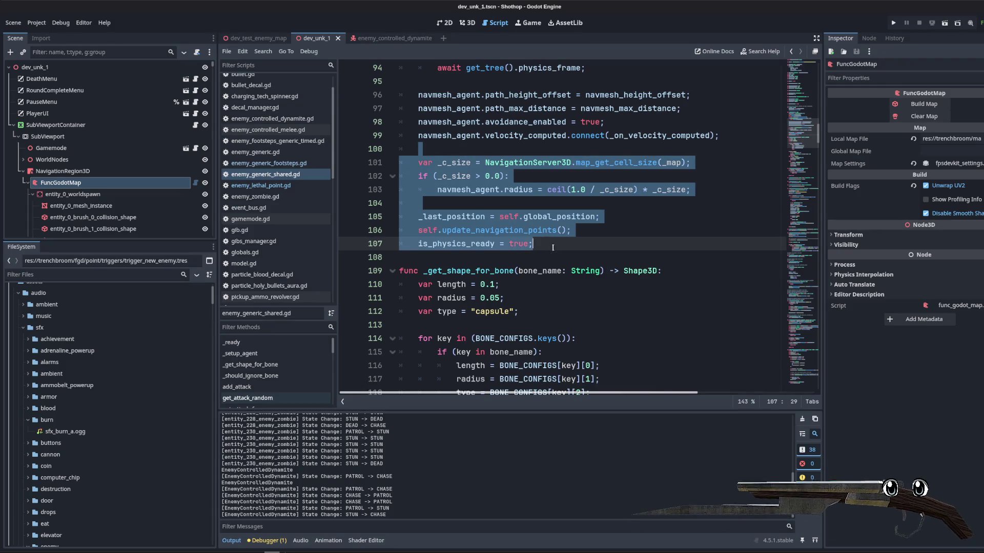
pyautogui.click(553, 247)
pyautogui.scroll(3, 544, 253)
pyautogui.scroll(-4, 539, 245)
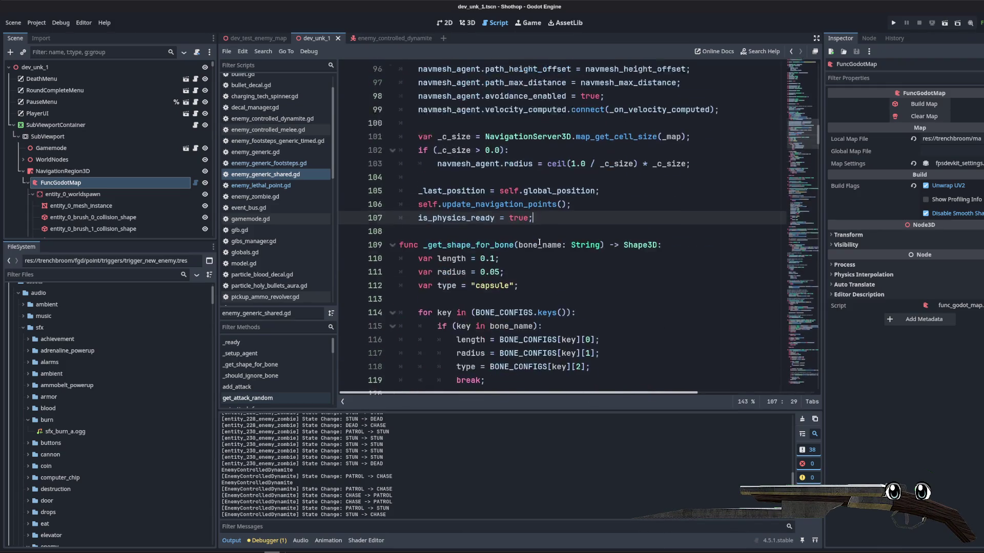
pyautogui.scroll(4, 540, 243)
# - Select the await line 91 and scroll through the rest of the setup code
pyautogui.doubleClick(487, 189)
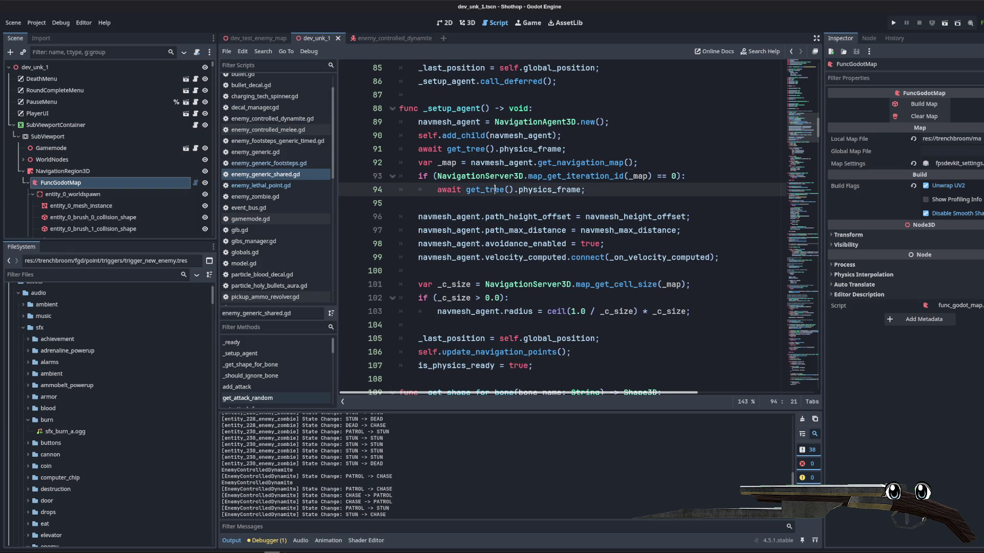
pyautogui.moveTo(569, 149); pyautogui.dragTo(379, 148)
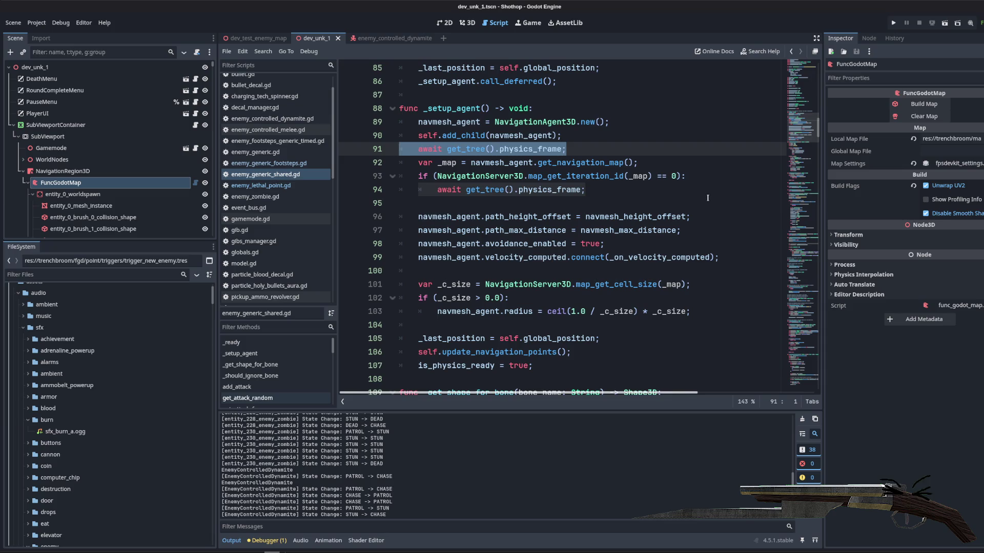
pyautogui.scroll(-4, 610, 199)
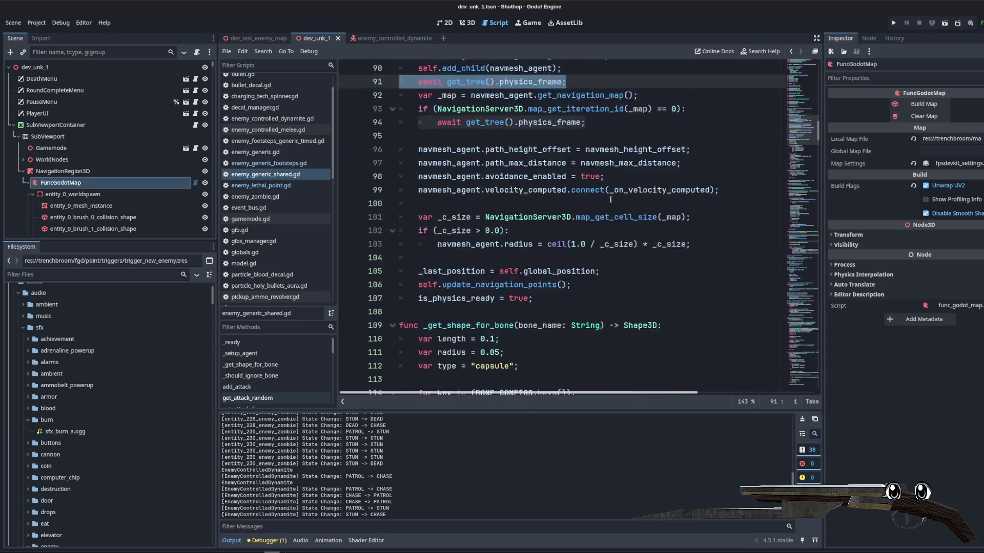
pyautogui.click(611, 200)
pyautogui.scroll(-1, 610, 200)
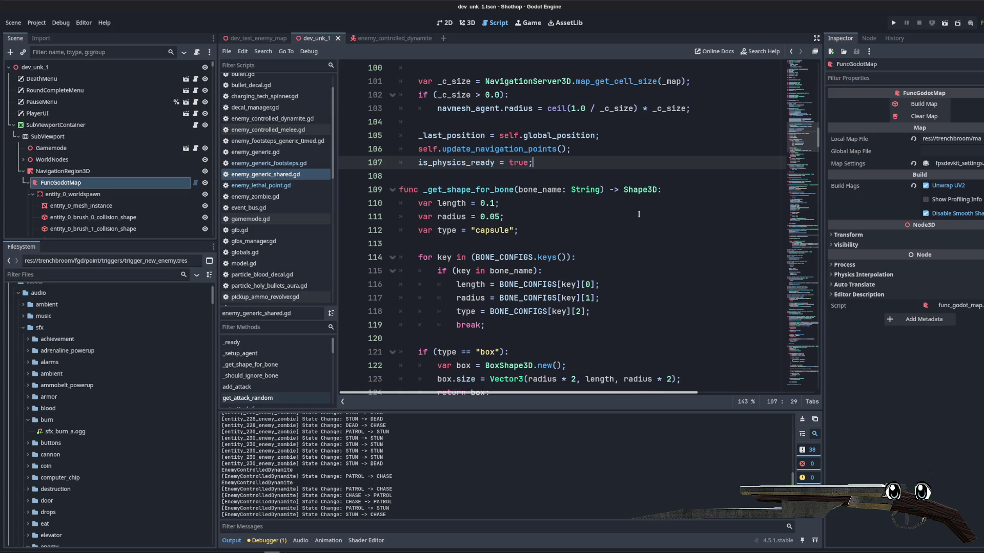
pyautogui.scroll(-3, 639, 214)
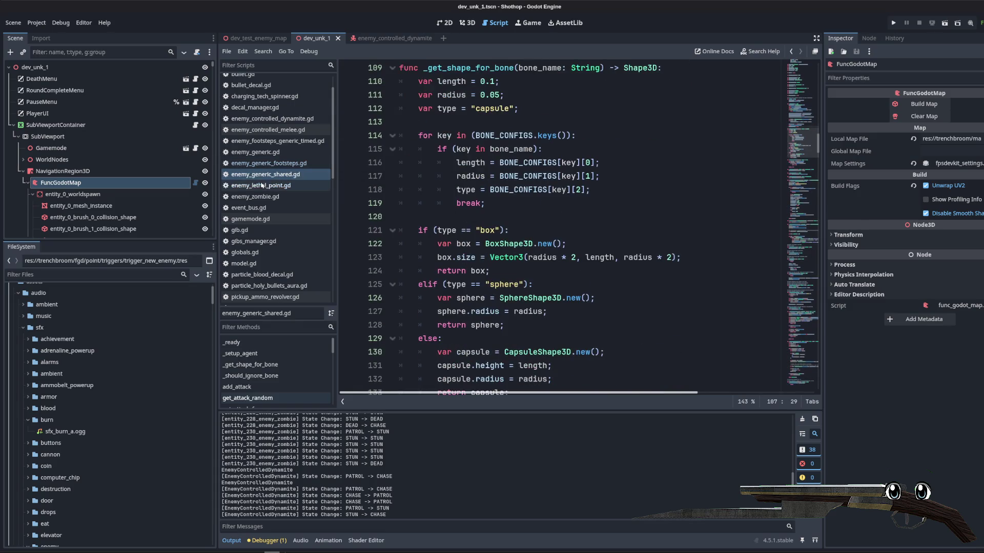
pyautogui.scroll(2, 274, 177)
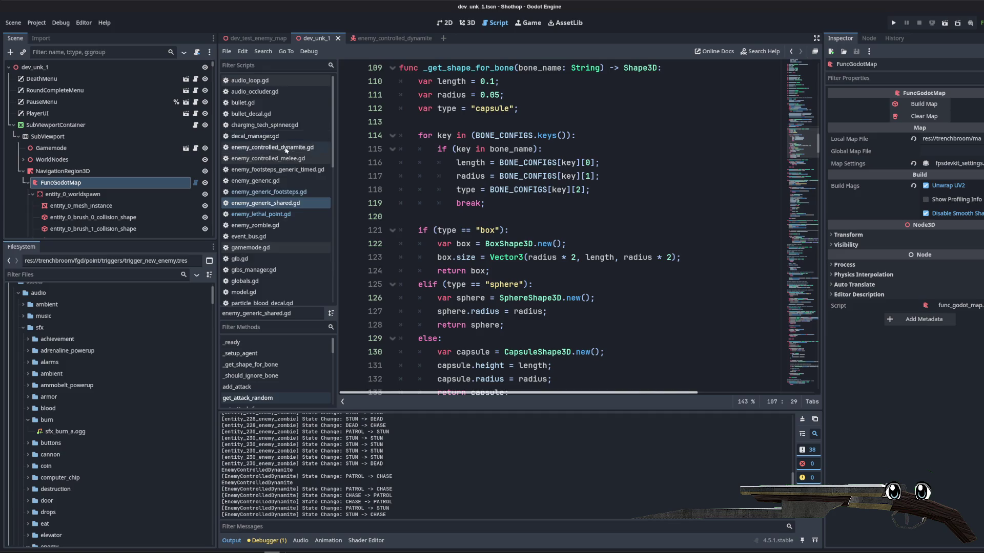
pyautogui.scroll(-10, 280, 164)
pyautogui.scroll(10, 279, 164)
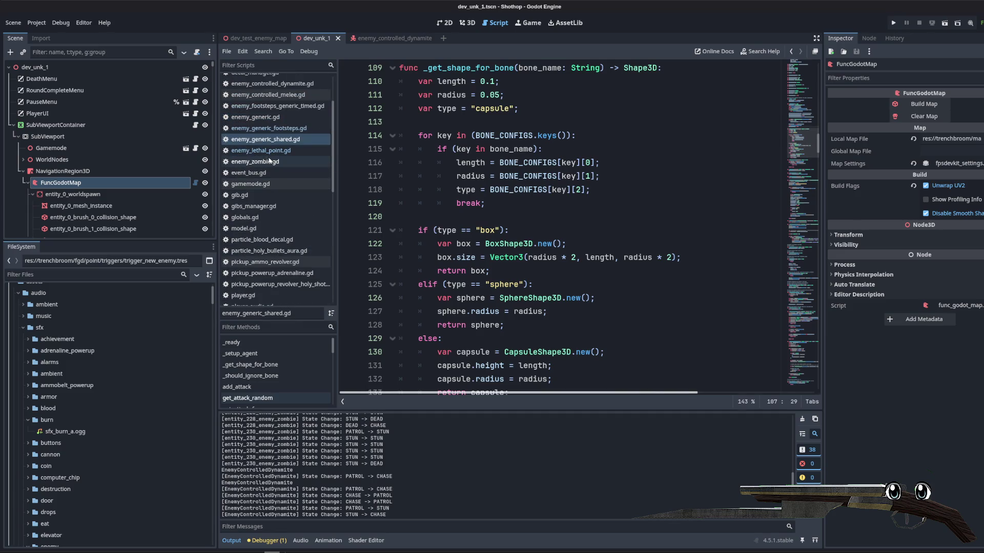
pyautogui.scroll(-10, 271, 169)
# - Look through the trigger scripts and settle on trigger_enemy_spawn.gd's invoke function
pyautogui.click(277, 198)
pyautogui.click(282, 210)
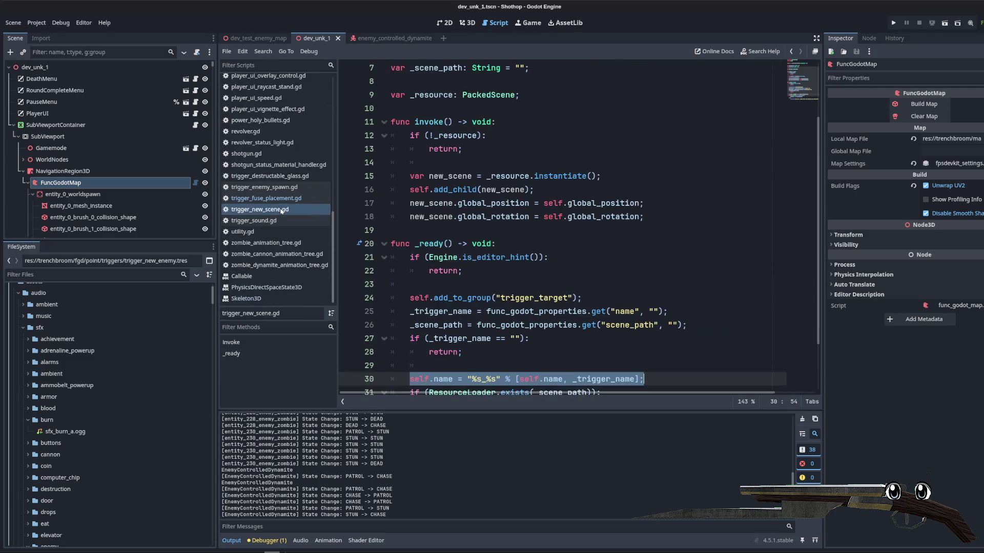
pyautogui.click(280, 198)
pyautogui.click(281, 189)
pyautogui.scroll(-4, 563, 230)
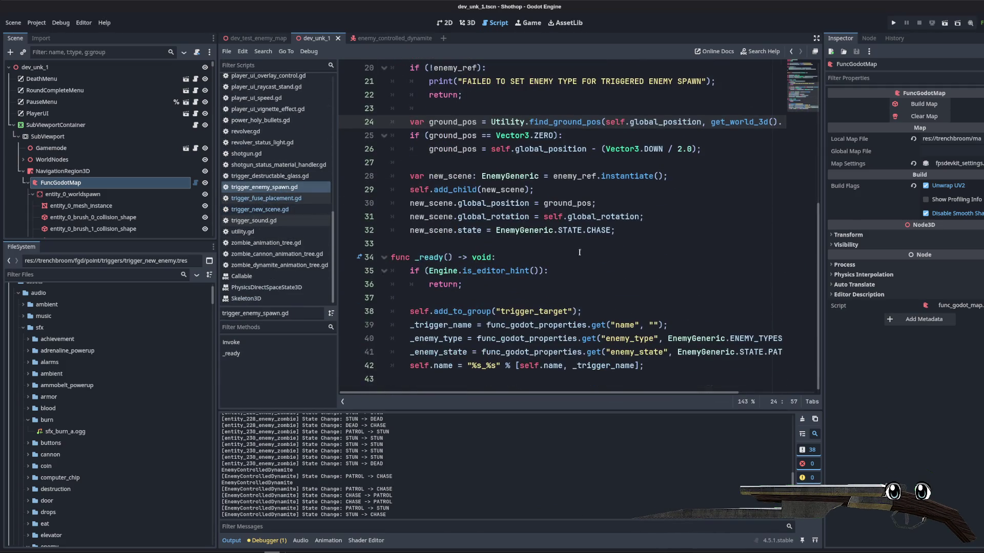
pyautogui.moveTo(414, 230); pyautogui.dragTo(624, 230)
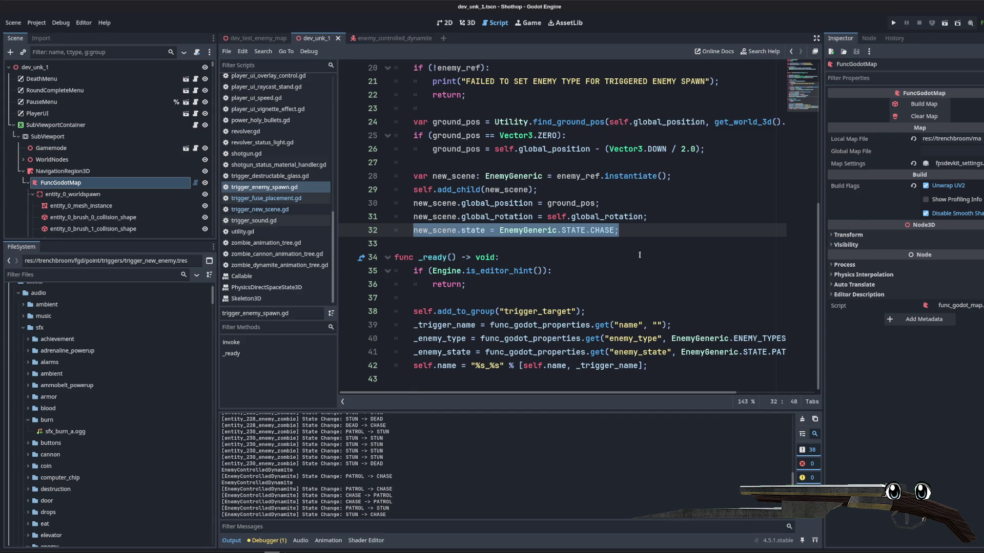
# - Insert an 'await get_tree().create_timer(0.5).timeout' line before the state assignment
pyautogui.hotkey('ctrl', 'shift', 'Return')
pyautogui.hotkey('ctrl', 'shift', 'Return')
pyautogui.write('get')
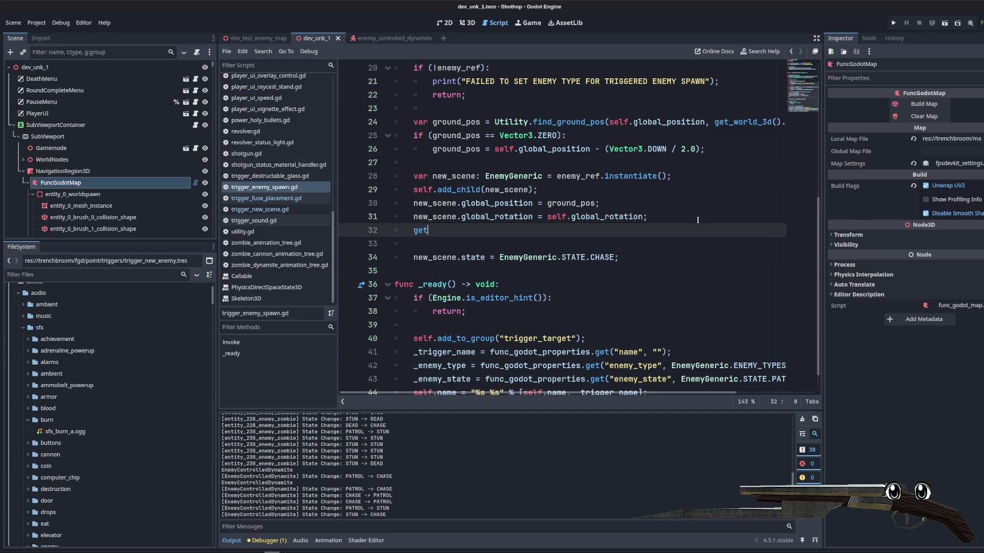
pyautogui.press('Escape')
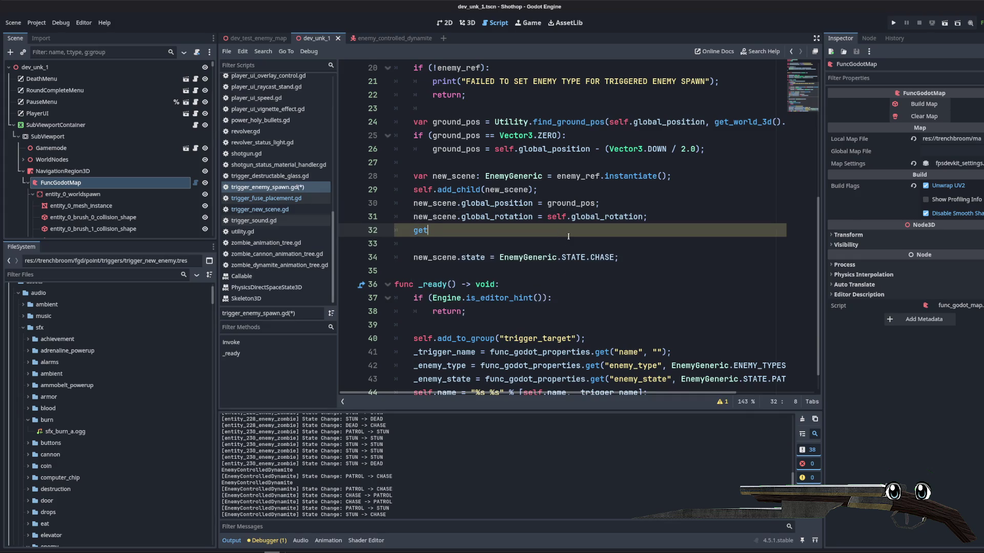
pyautogui.write('_tree().create_ti')
pyautogui.write('m')
pyautogui.press('Return')
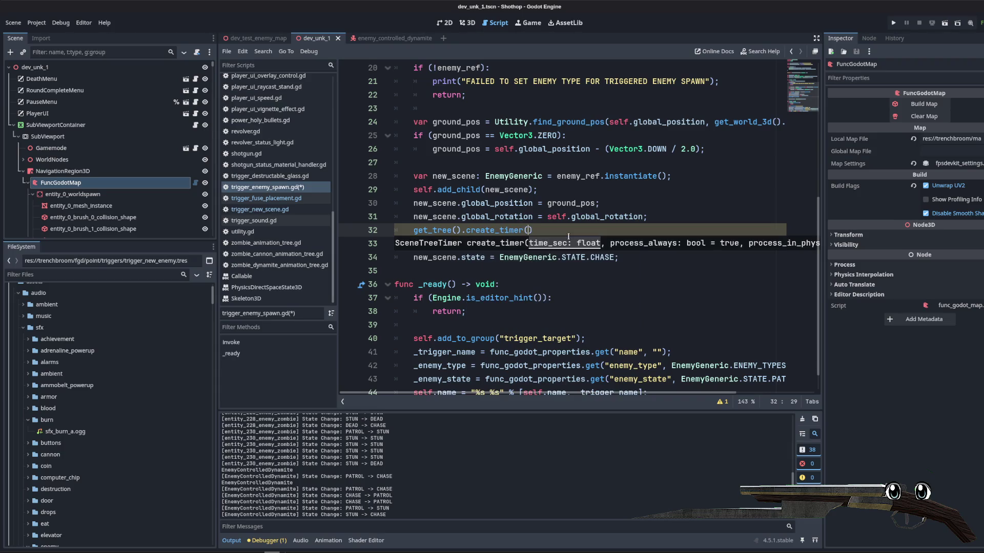
pyautogui.write('.timeout.fun')
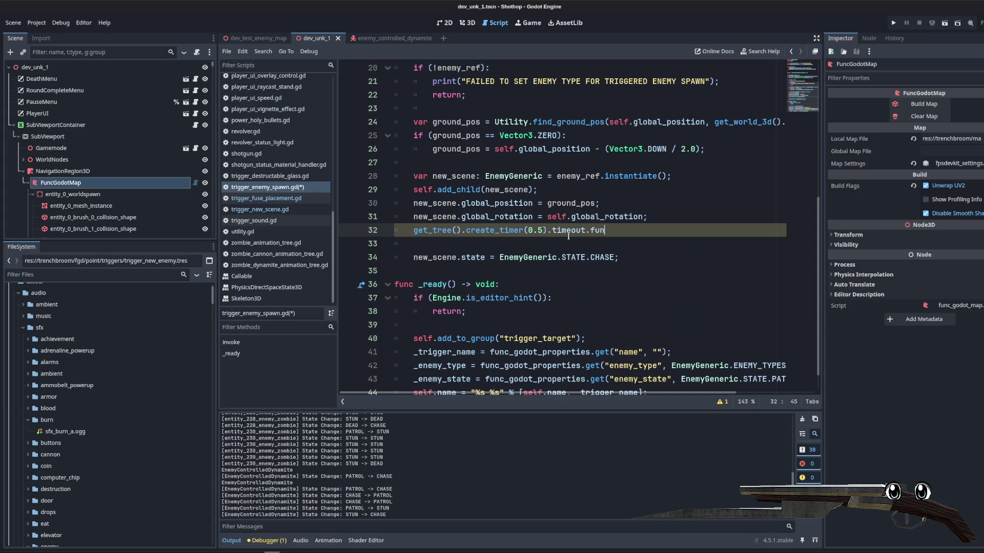
pyautogui.press('BackSpace')
pyautogui.press('BackSpace')
pyautogui.press('BackSpace')
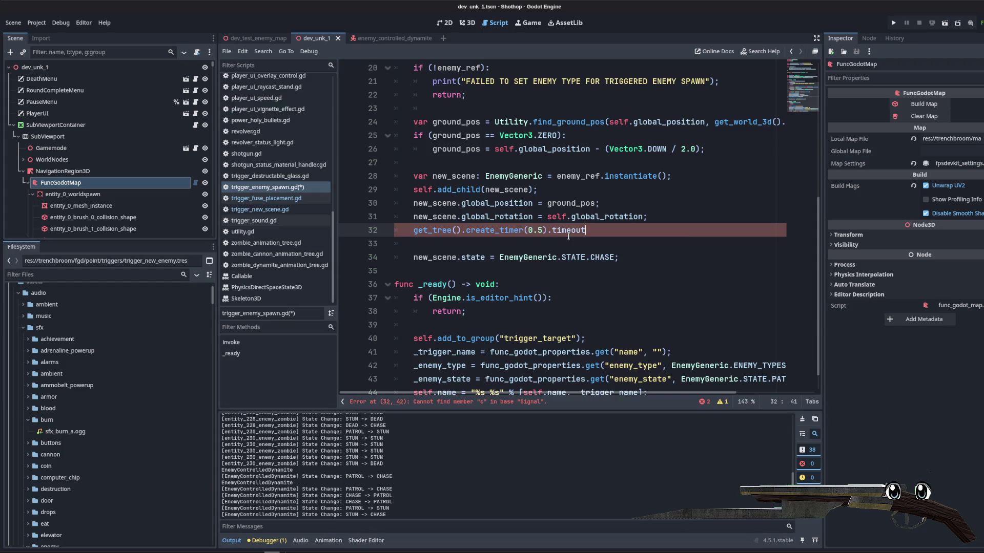
pyautogui.click(419, 230)
pyautogui.write('wait')
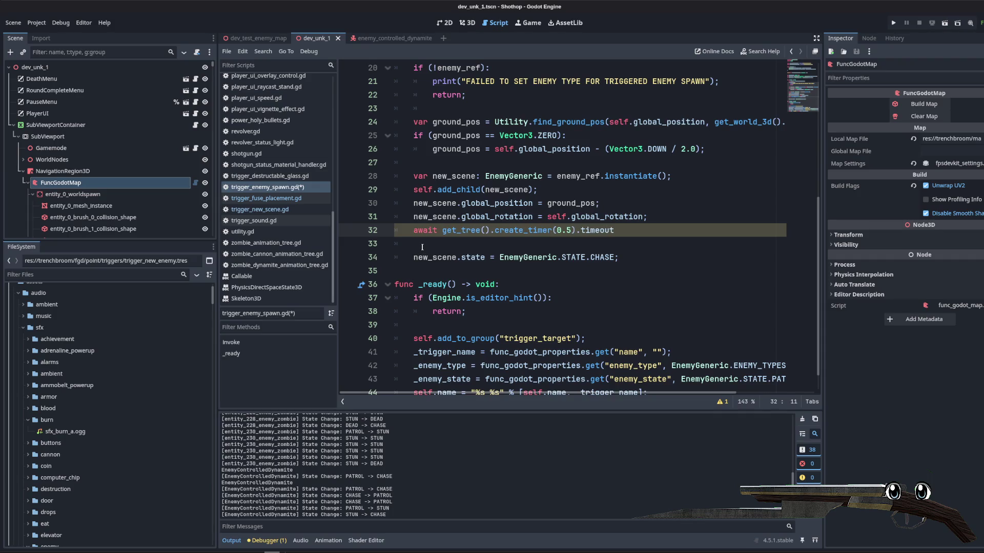
pyautogui.click(646, 230)
pyautogui.write(';')
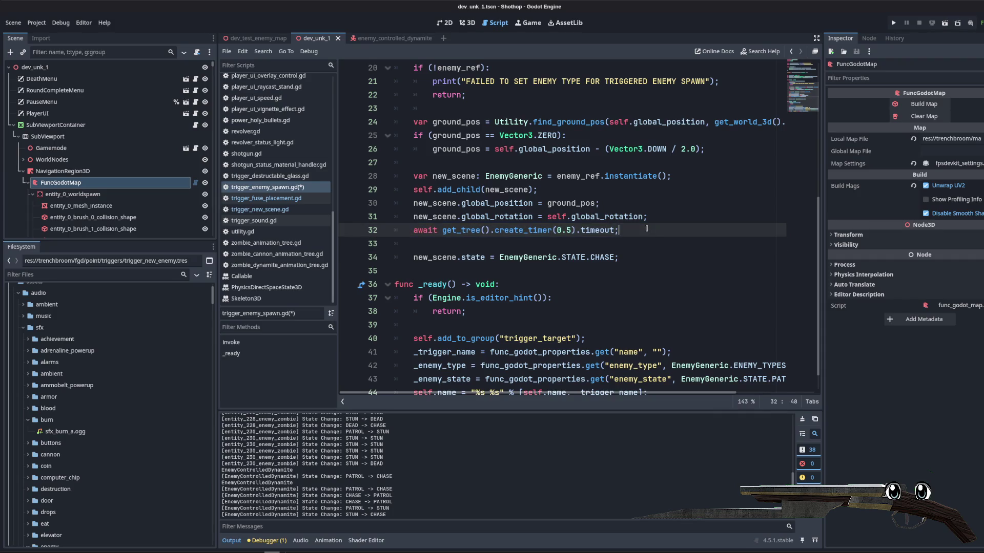
# - Replace EnemyGeneric.STATE.CHASE with _enemy_state and remove the blank line above it
pyautogui.scroll(6, 647, 229)
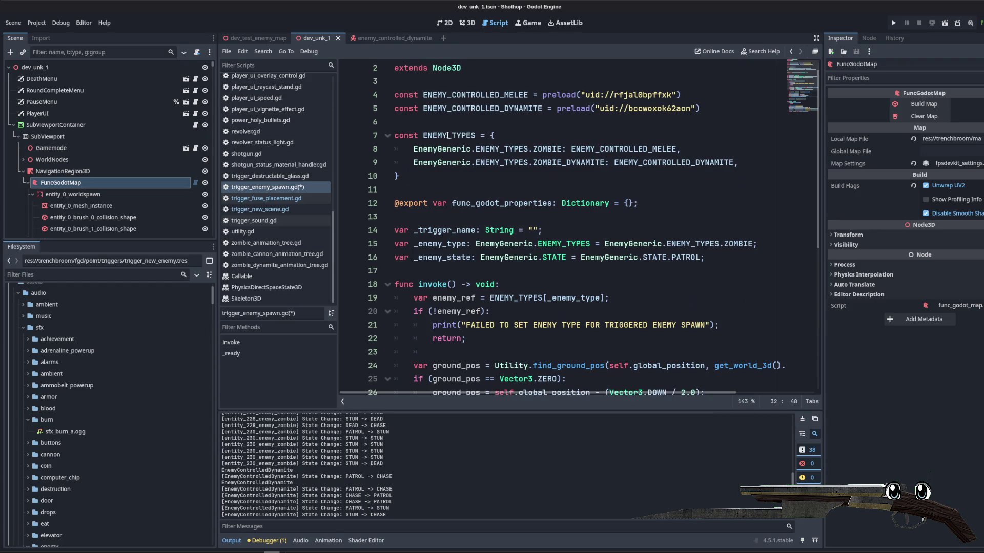
pyautogui.click(439, 245)
pyautogui.doubleClick(461, 258)
pyautogui.scroll(-7, 567, 253)
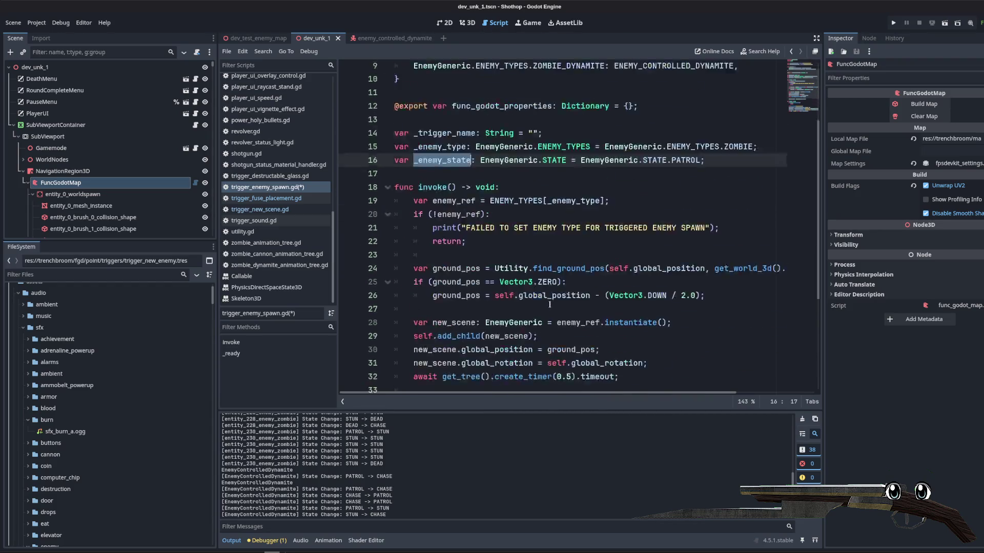
pyautogui.moveTo(502, 230)
pyautogui.mouseDown()
pyautogui.moveTo(600, 230)
pyautogui.moveTo(553, 224)
pyautogui.mouseUp()
pyautogui.write('_enemy_state')
pyautogui.click(356, 218)
pyautogui.press('BackSpace')
pyautogui.click(538, 163)
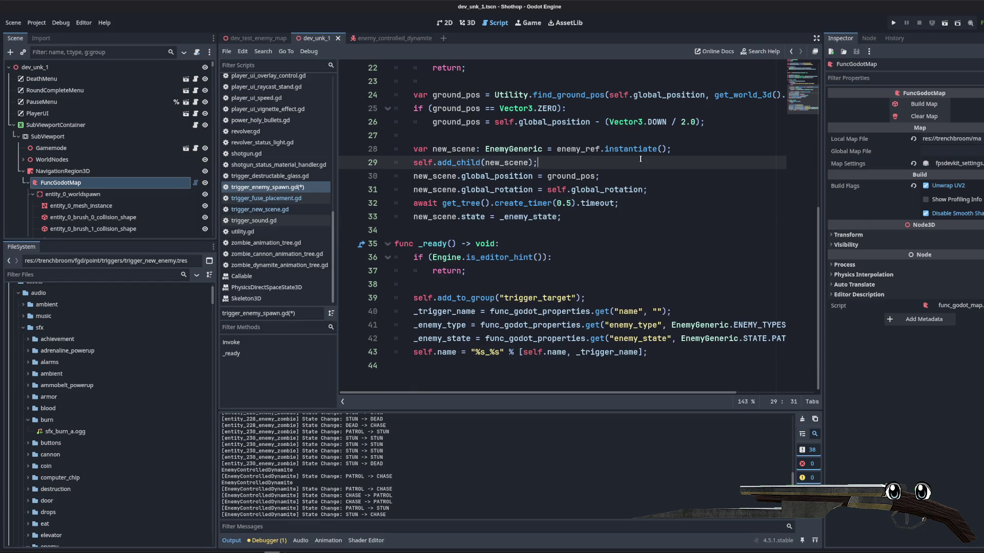
# - Run the current scene, walk down the corridor shooting the zombie, then pause and stop the game
pyautogui.click(944, 23)
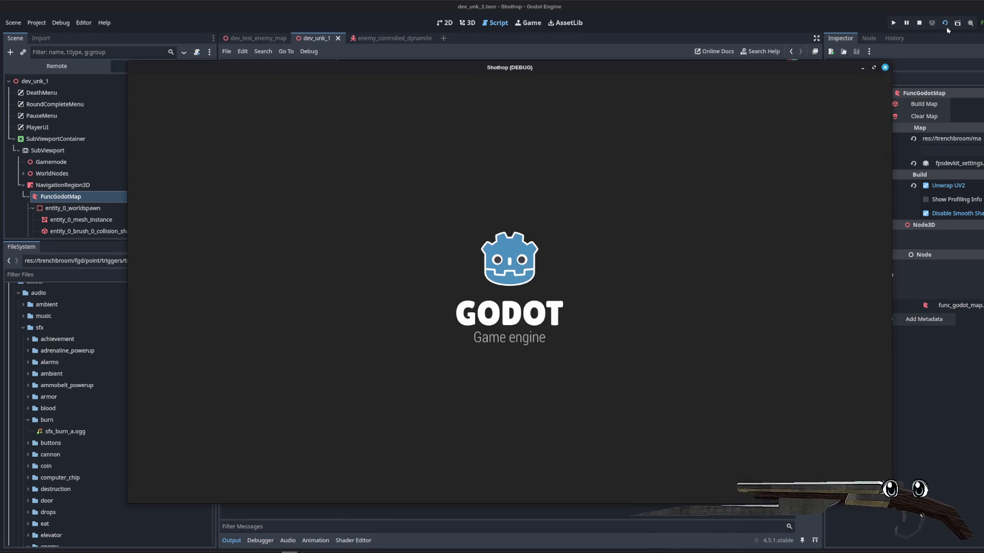
pyautogui.press('w')
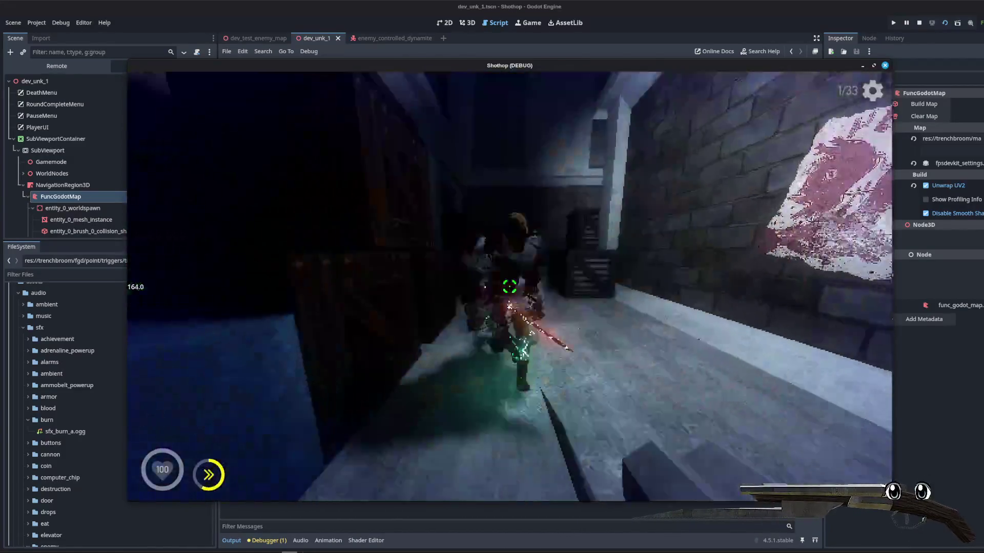
pyautogui.click(509, 286)
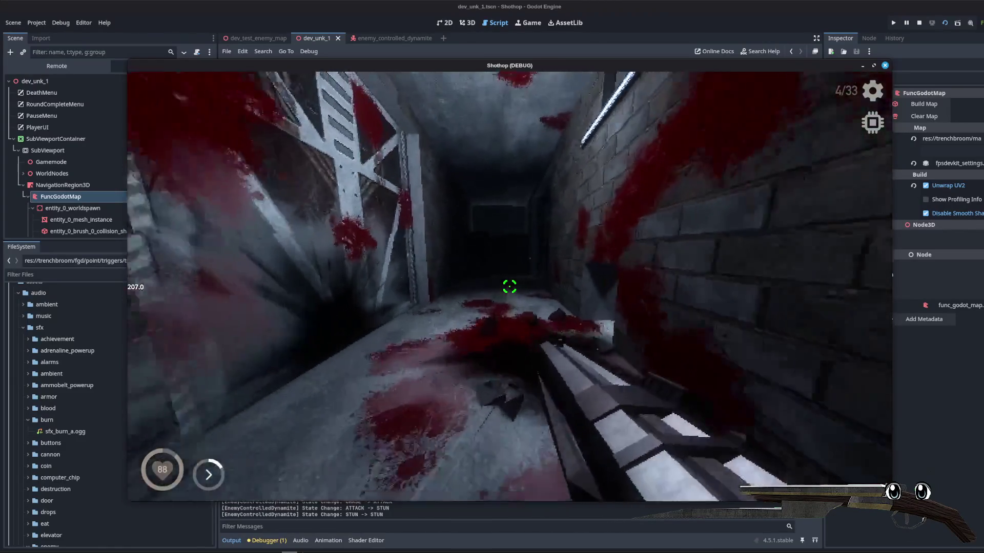
pyautogui.moveTo(509, 287)
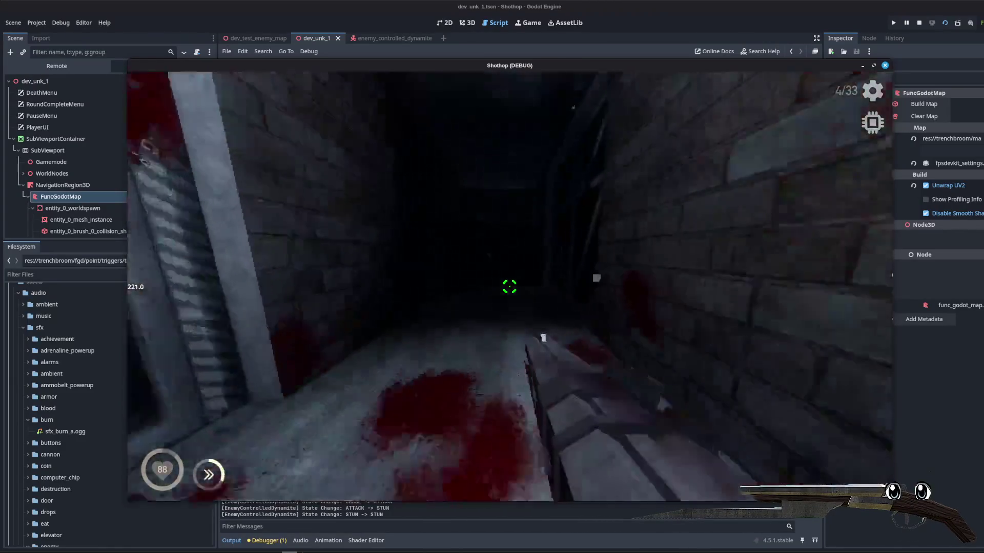
pyautogui.press('Escape')
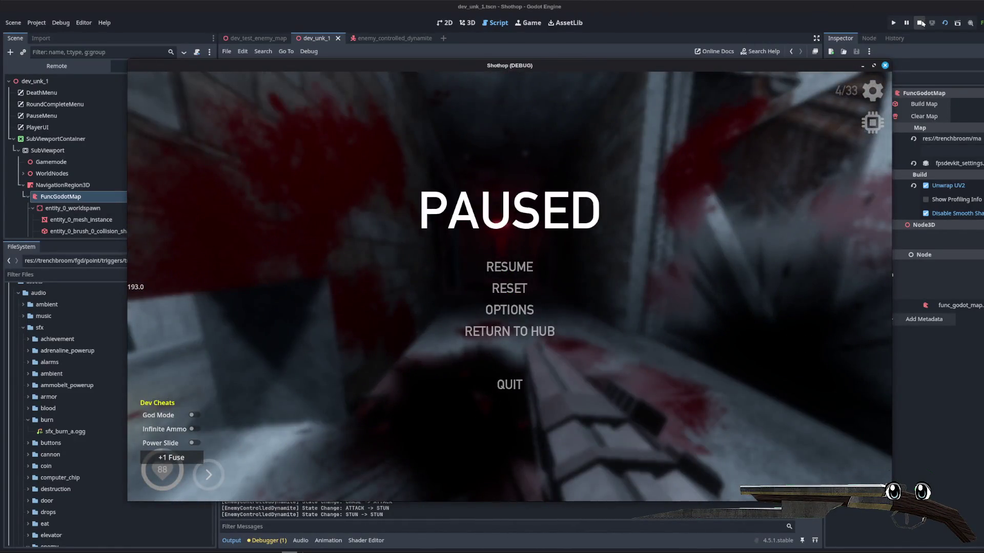
pyautogui.click(919, 23)
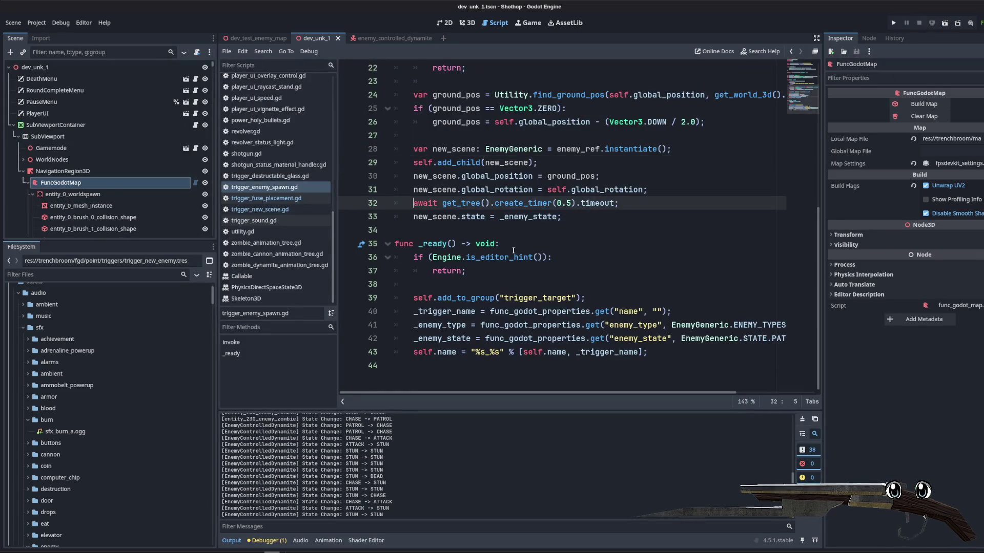
# - Open trigger_new_scene.gd and select the two dynamite PATROL -> CHASE lines in the Output log
pyautogui.click(601, 261)
pyautogui.click(281, 197)
pyautogui.click(260, 209)
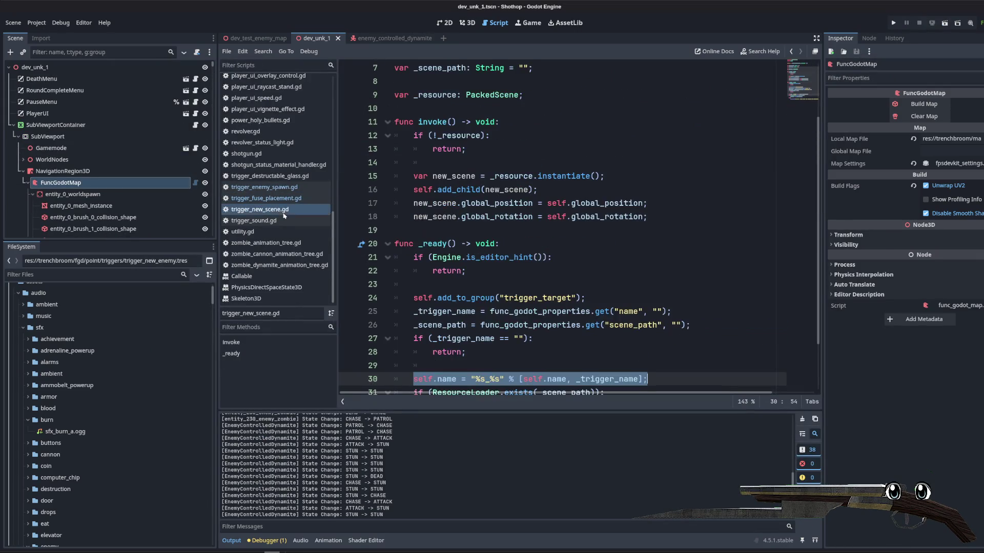
pyautogui.press('Up')
pyautogui.press('Up')
pyautogui.press('Up')
pyautogui.scroll(4, 623, 306)
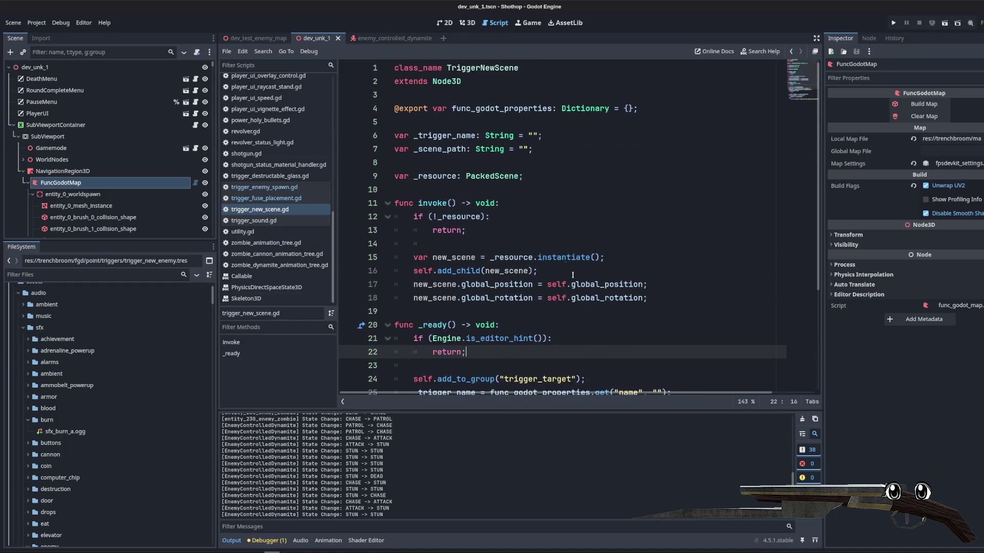
pyautogui.click(539, 234)
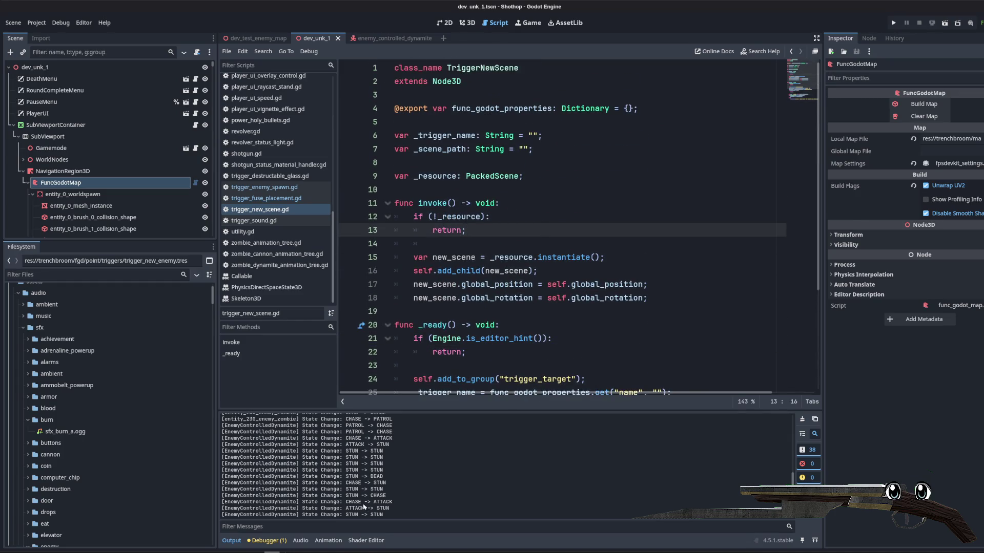
pyautogui.scroll(5, 363, 507)
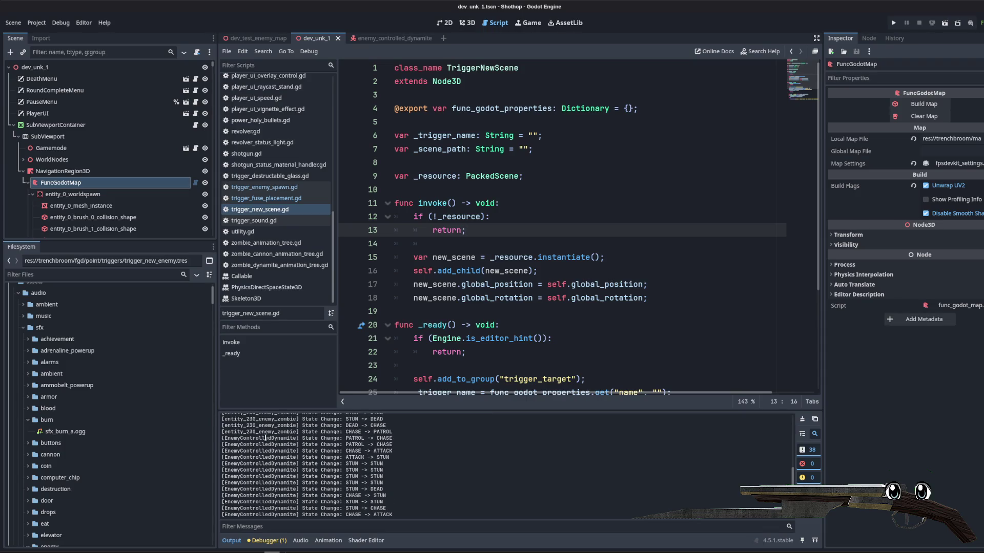
pyautogui.moveTo(399, 445); pyautogui.dragTo(226, 440)
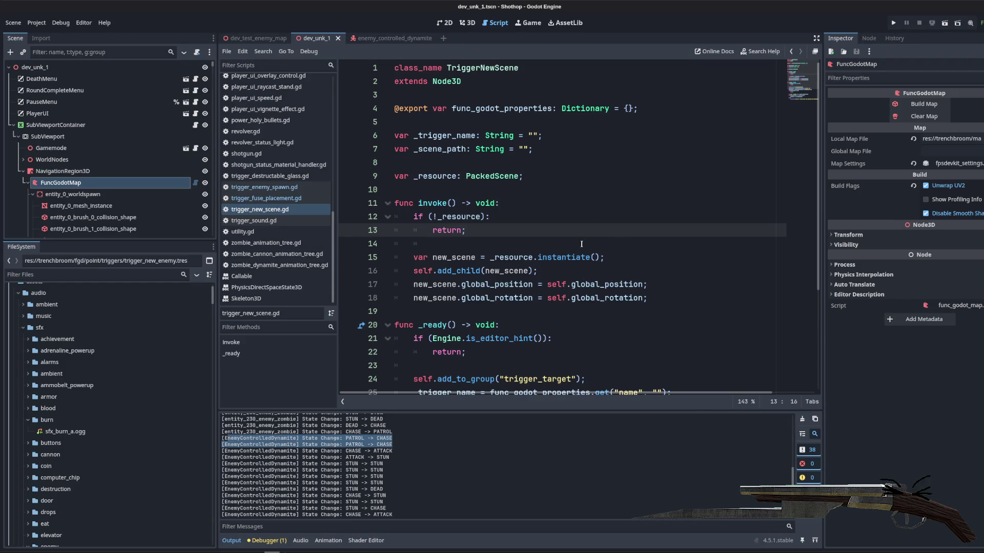
pyautogui.click(561, 192)
# - Open the EnemyControlledDynamite node's script from the enemy_controlled_dynamite scene
pyautogui.click(409, 39)
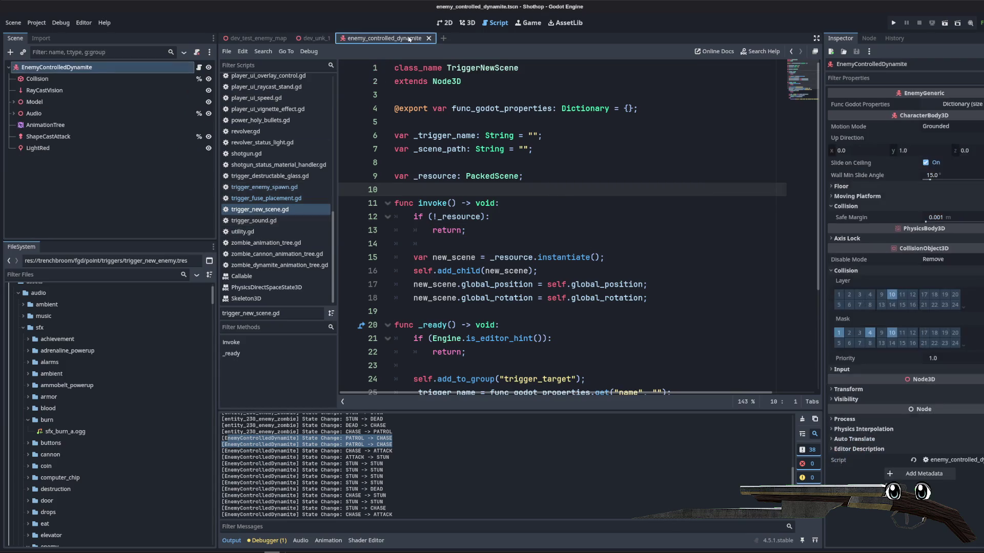
pyautogui.click(105, 221)
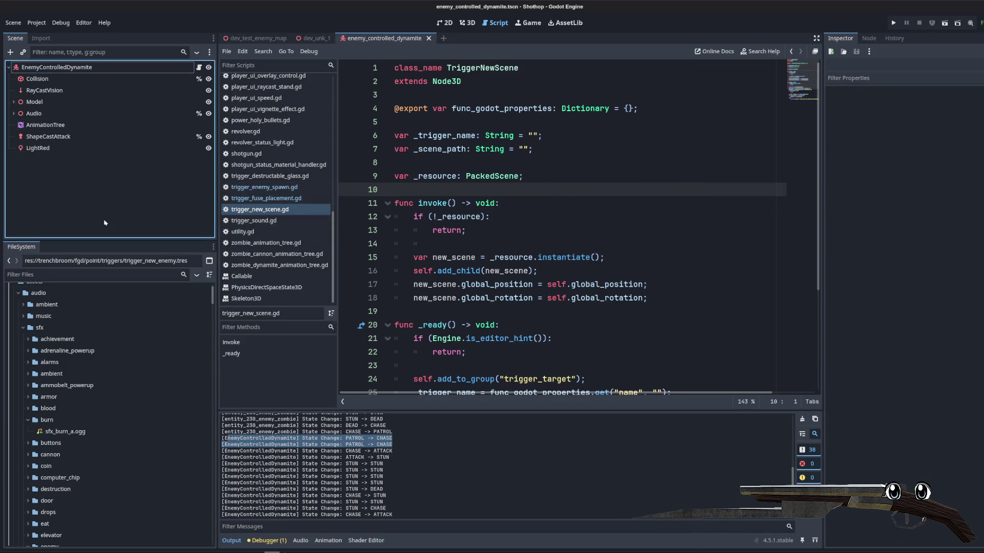
pyautogui.click(200, 68)
pyautogui.scroll(5, 818, 231)
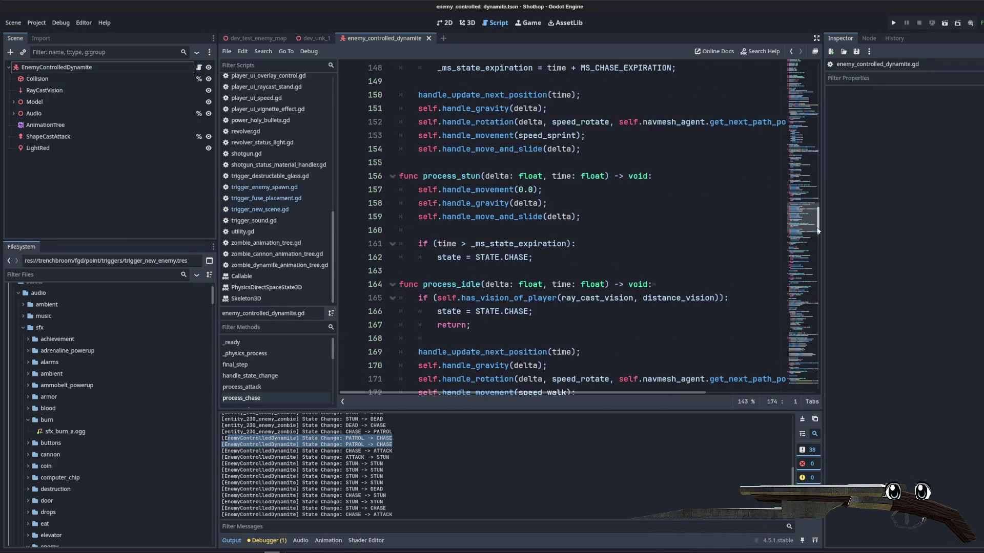
pyautogui.moveTo(817, 230); pyautogui.dragTo(814, 67)
# - Start a new constant line near the top of the script with 'const EX'
pyautogui.click(512, 122)
pyautogui.click(513, 175)
pyautogui.click(524, 95)
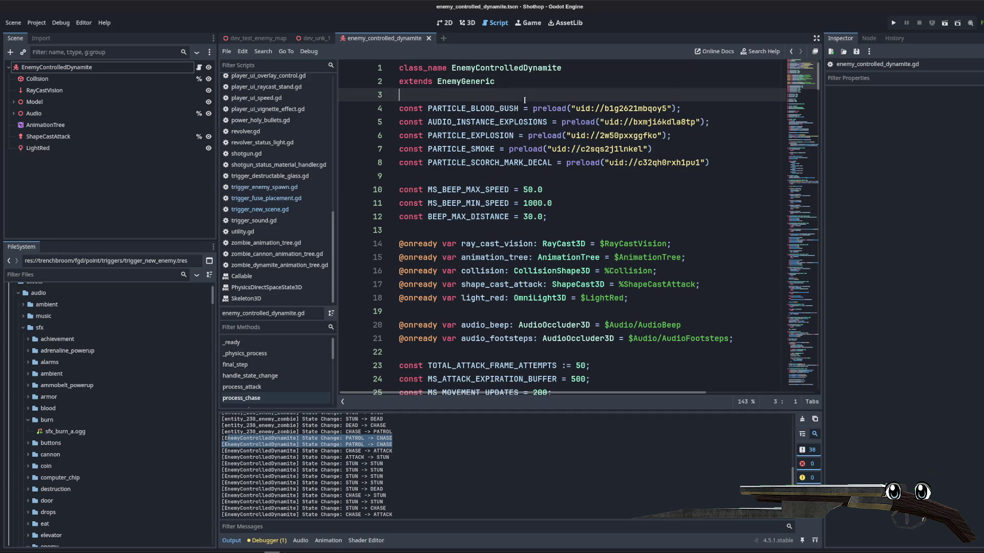
pyautogui.press('Return')
pyautogui.press('Return')
pyautogui.press('Up')
pyautogui.write('const')
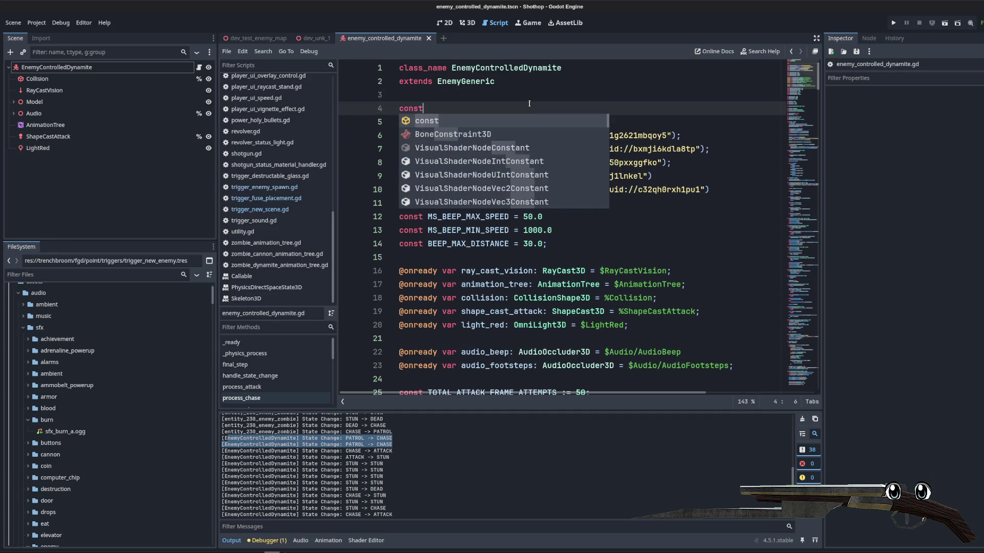
pyautogui.write(' EXPL')
pyautogui.press('Escape')
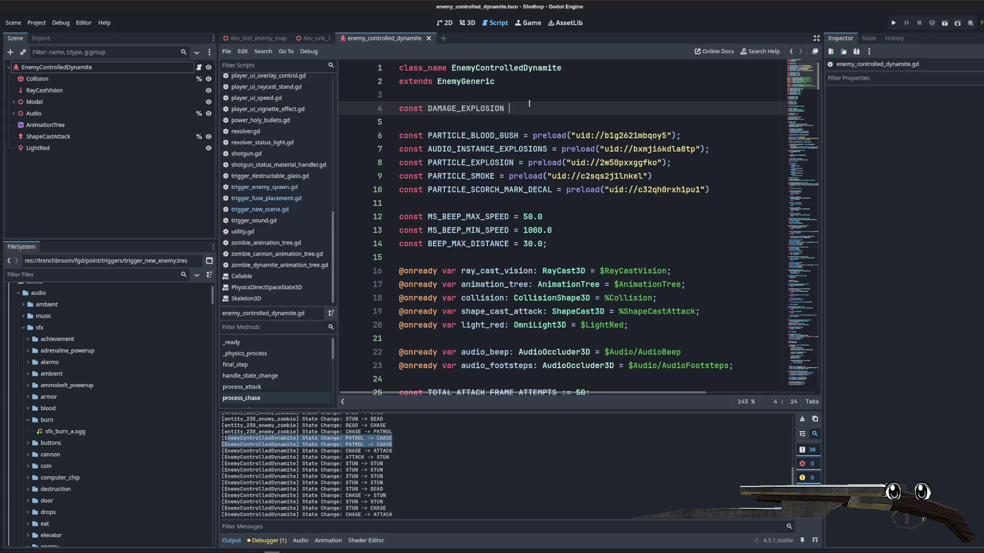
# - Cut the DAMAGE_EXPLOSION and beep constants and remove the leftover blank line
pyautogui.scroll(-7, 615, 154)
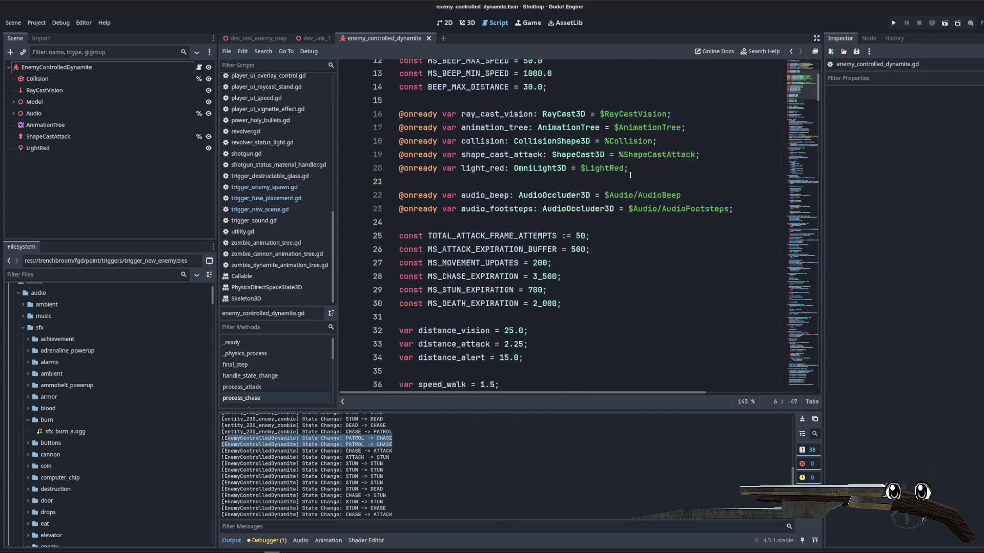
pyautogui.click(607, 189)
pyautogui.scroll(-4, 606, 193)
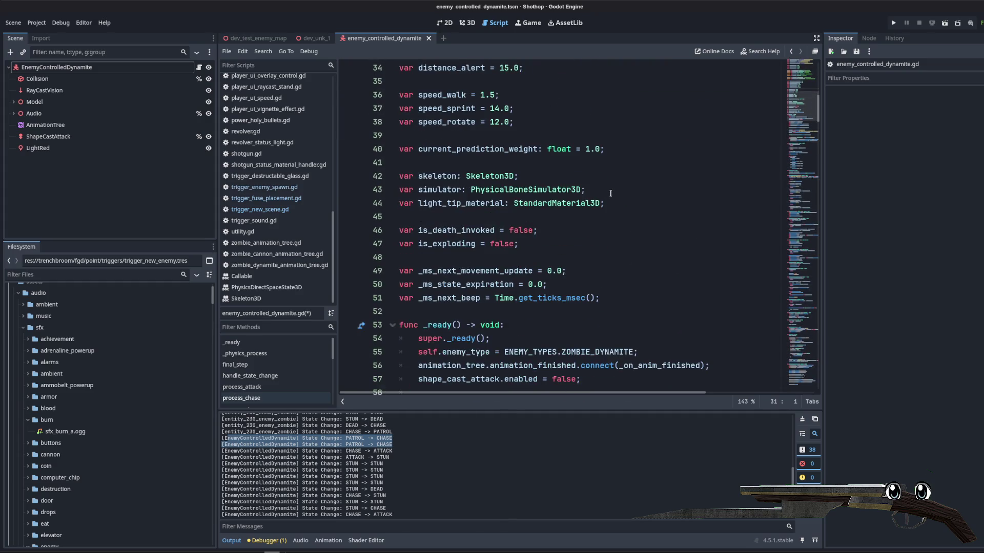
pyautogui.scroll(6, 610, 193)
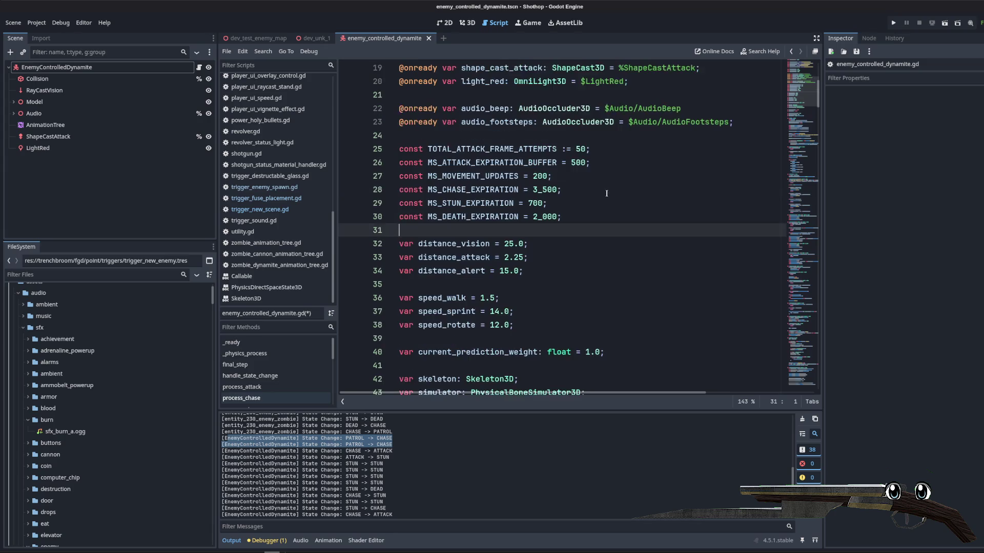
pyautogui.scroll(3, 559, 175)
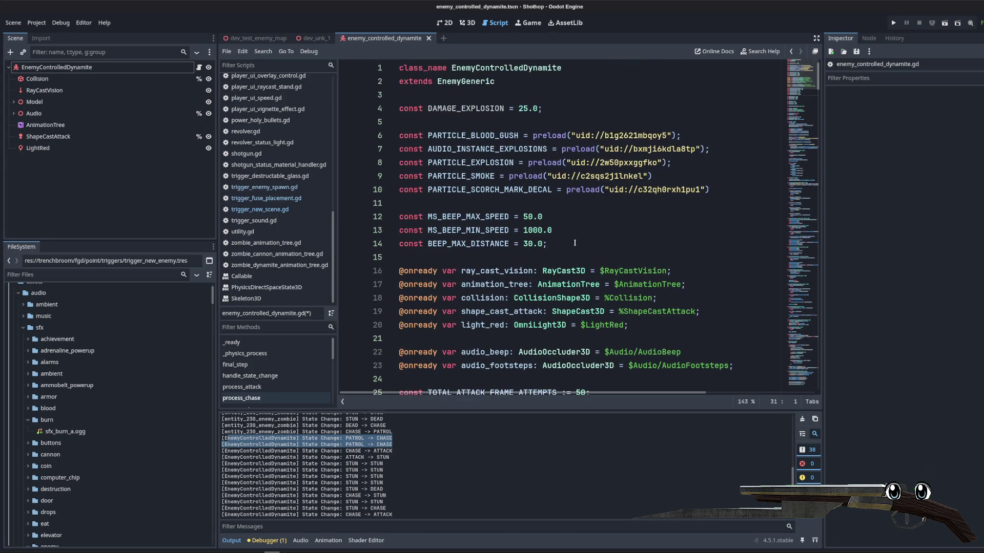
pyautogui.moveTo(574, 243); pyautogui.dragTo(571, 217)
pyautogui.click(569, 109)
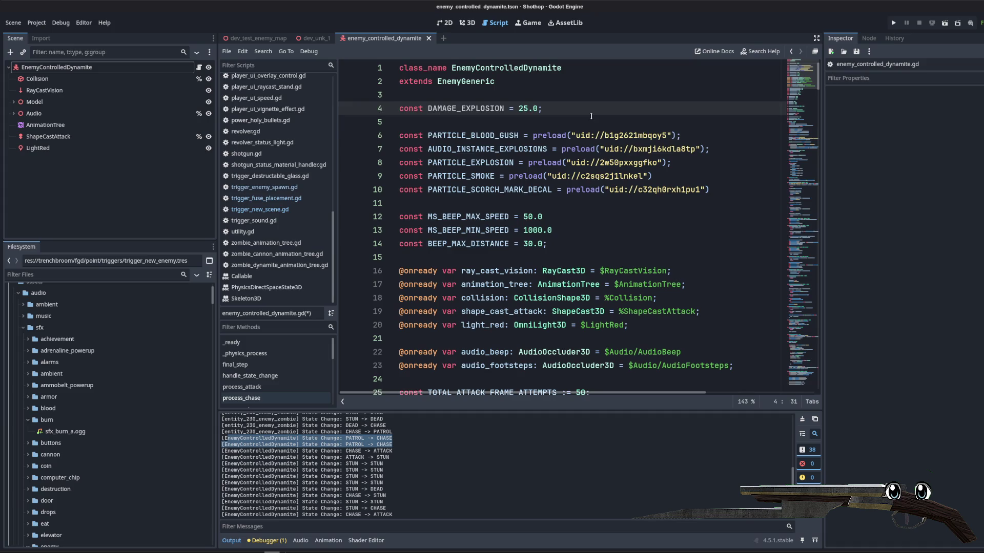
pyautogui.hotkey('alt', 'Down')
pyautogui.hotkey('alt', 'Down')
pyautogui.hotkey('alt', 'Down')
pyautogui.moveTo(547, 244)
pyautogui.mouseDown()
pyautogui.moveTo(513, 225)
pyautogui.moveTo(398, 203)
pyautogui.mouseUp()
pyautogui.hotkey('ctrl', 'c')
pyautogui.press('BackSpace')
pyautogui.press('BackSpace')
pyautogui.press('BackSpace')
pyautogui.press('Up')
pyautogui.press('Up')
pyautogui.press('Up')
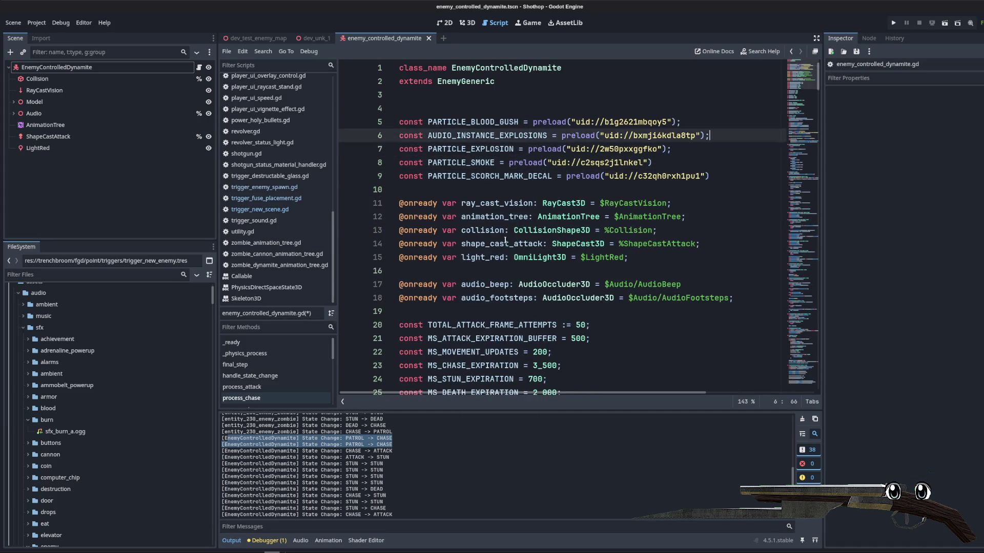
pyautogui.press('BackSpace')
# - Paste the constants on new lines below MS_DEATH_EXPLOSION
pyautogui.scroll(-4, 505, 240)
pyautogui.click(527, 122)
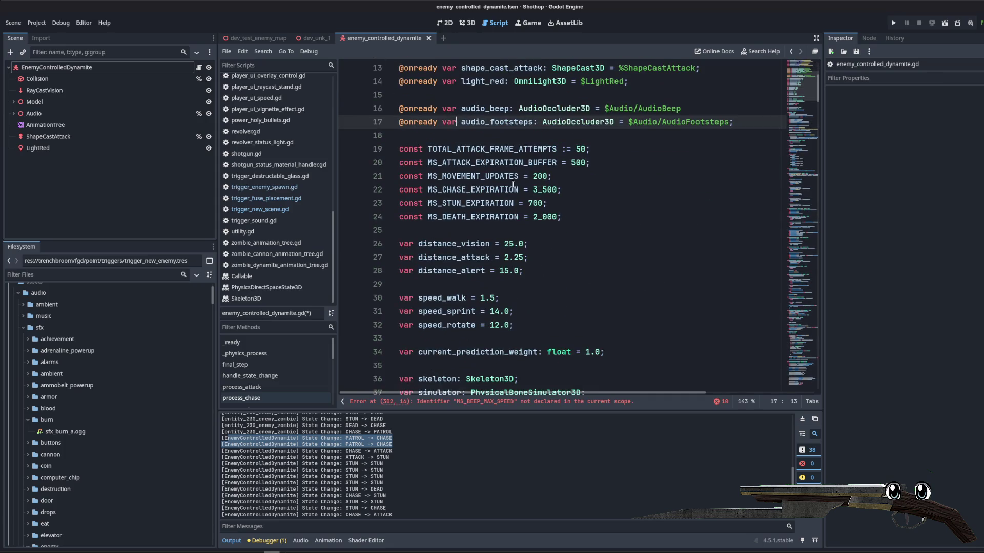
pyautogui.click(538, 230)
pyautogui.press('Return')
pyautogui.press('Up')
pyautogui.hotkey('ctrl', 'v')
pyautogui.press('Up')
pyautogui.press('Up')
pyautogui.press('Up')
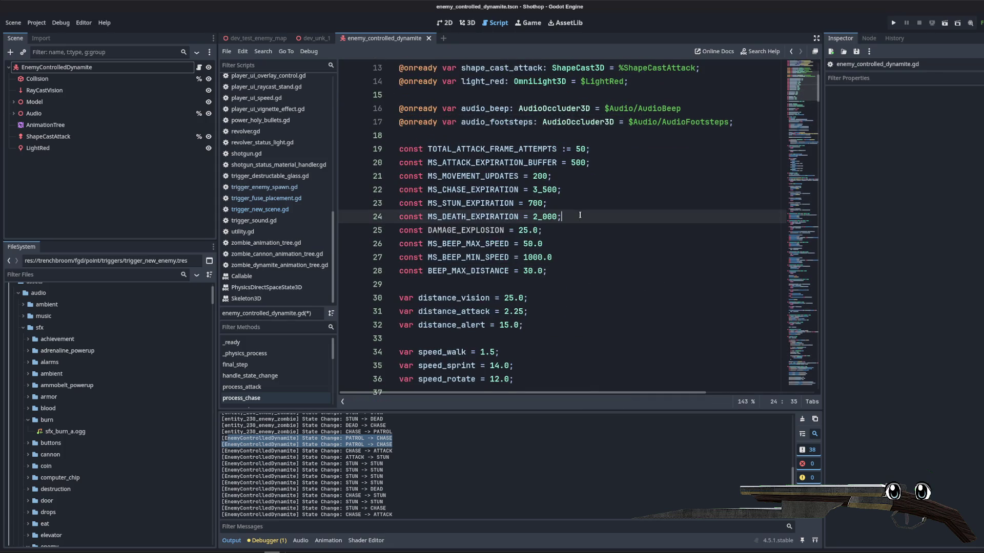
pyautogui.press('End')
pyautogui.press('Return')
pyautogui.press('Down')
pyautogui.press('End')
pyautogui.press('Return')
# - Move MS_BEEP_MAX_SPEED and MS_BEEP_MIN_SPEED above DAMAGE_EXPLOSION, delete the extra blank line, and save
pyautogui.moveTo(574, 283); pyautogui.dragTo(331, 265)
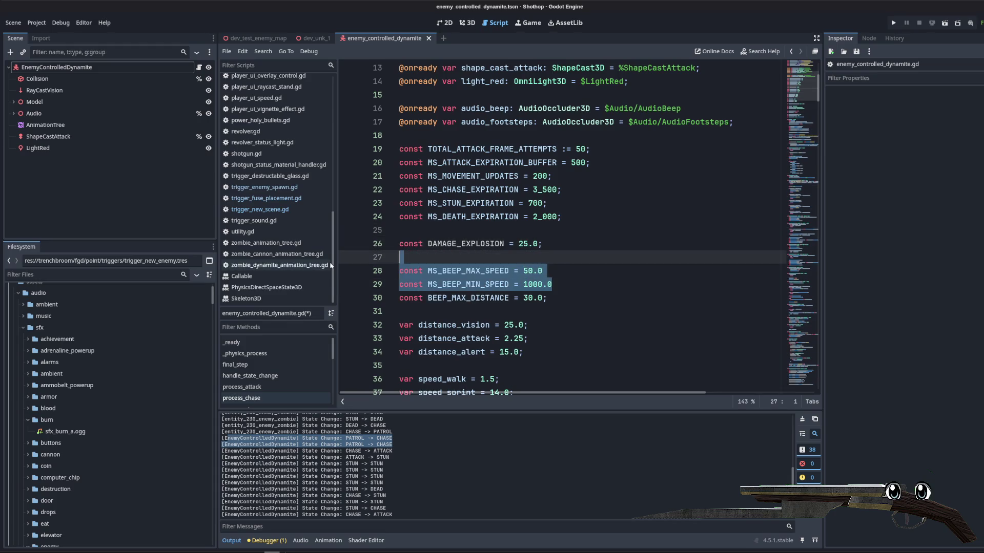
pyautogui.hotkey('alt', 'Up')
pyautogui.hotkey('alt', 'Up')
pyautogui.press('Down')
pyautogui.hotkey('alt', 'Up')
pyautogui.press('Down')
pyautogui.press('Down')
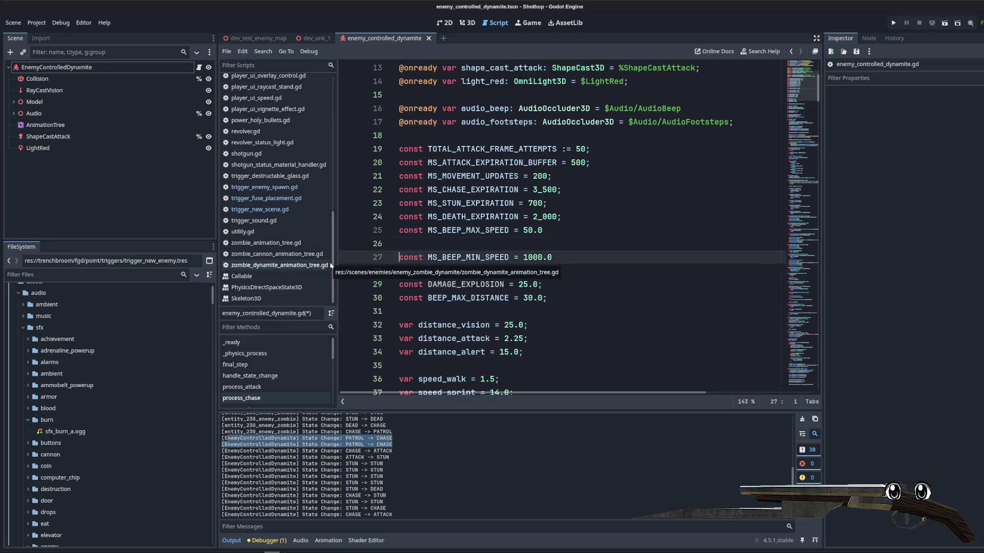
pyautogui.hotkey('alt', 'Up')
pyautogui.press('Down')
pyautogui.press('Down')
pyautogui.press('Down')
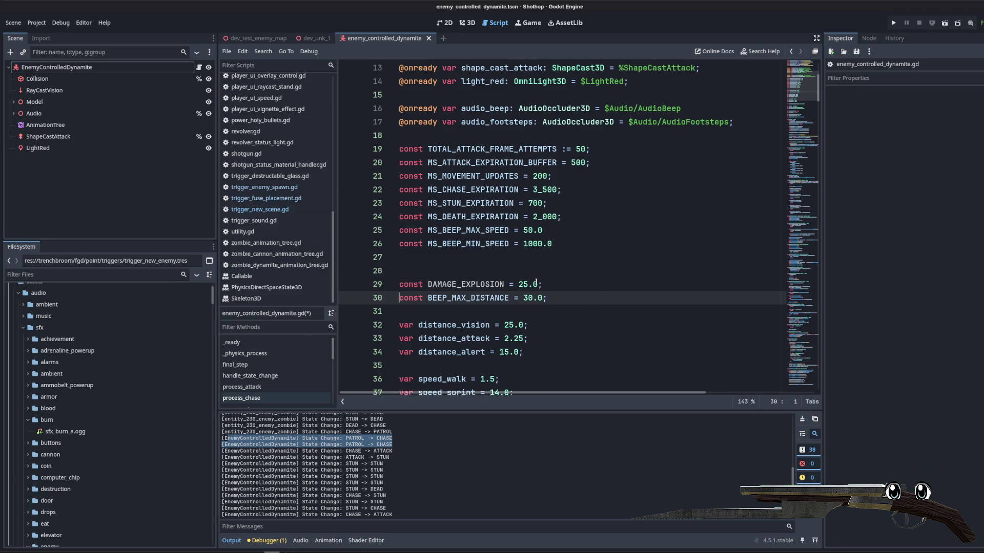
pyautogui.click(585, 266)
pyautogui.press('BackSpace')
pyautogui.click(697, 176)
pyautogui.hotkey('ctrl', 's')
# - Scroll through the script, highlighting _audio_beep_finished, _on_anim_finished and invoke_explosion_death
pyautogui.scroll(-14, 805, 127)
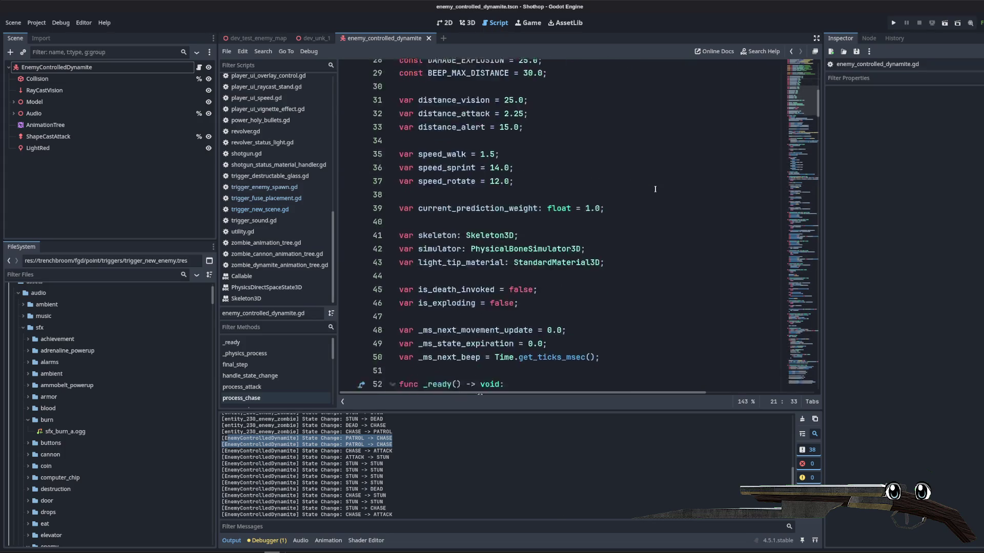
pyautogui.moveTo(805, 127); pyautogui.dragTo(804, 371)
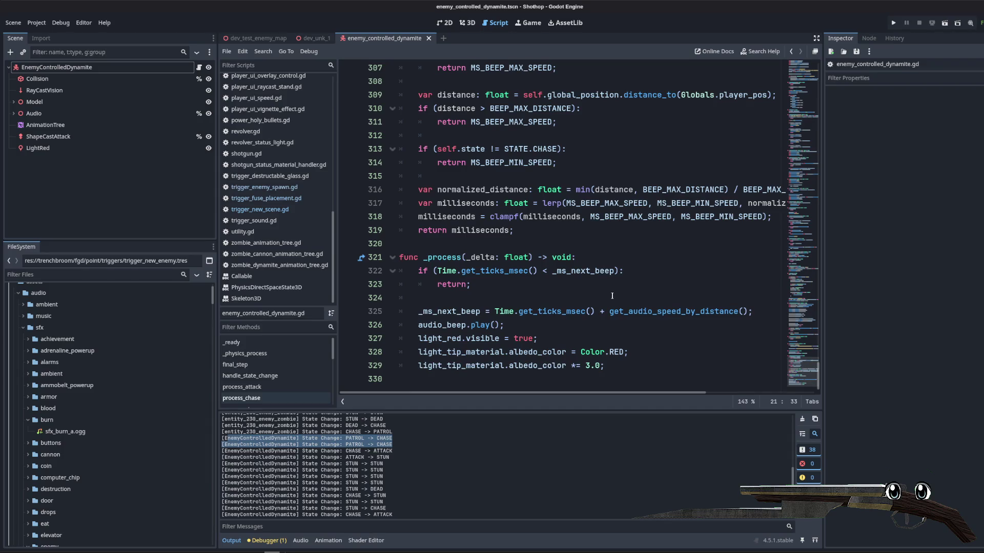
pyautogui.scroll(4, 602, 296)
pyautogui.click(512, 216)
pyautogui.scroll(3, 487, 231)
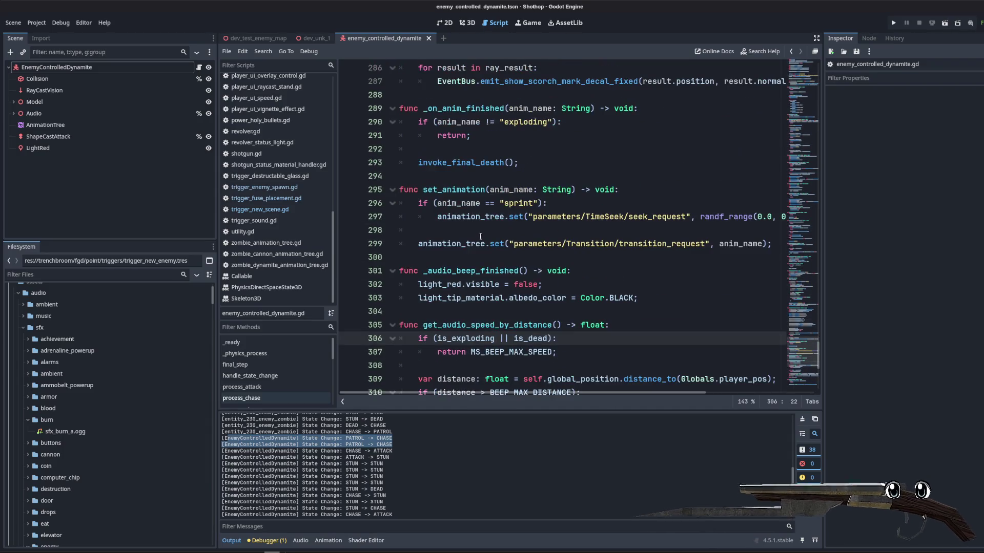
pyautogui.doubleClick(467, 270)
pyautogui.scroll(2, 467, 268)
pyautogui.doubleClick(461, 190)
pyautogui.scroll(3, 512, 231)
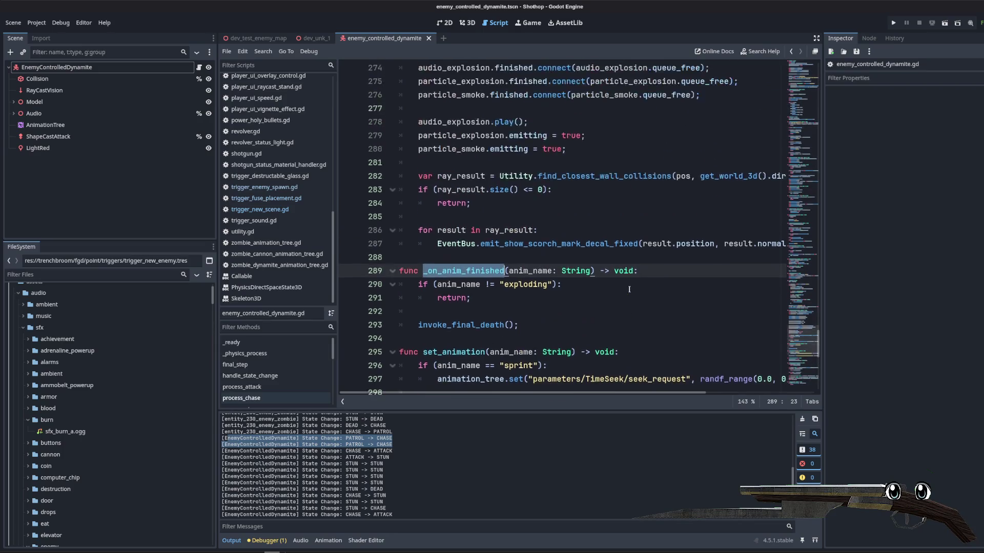
pyautogui.click(552, 261)
pyautogui.scroll(4, 450, 275)
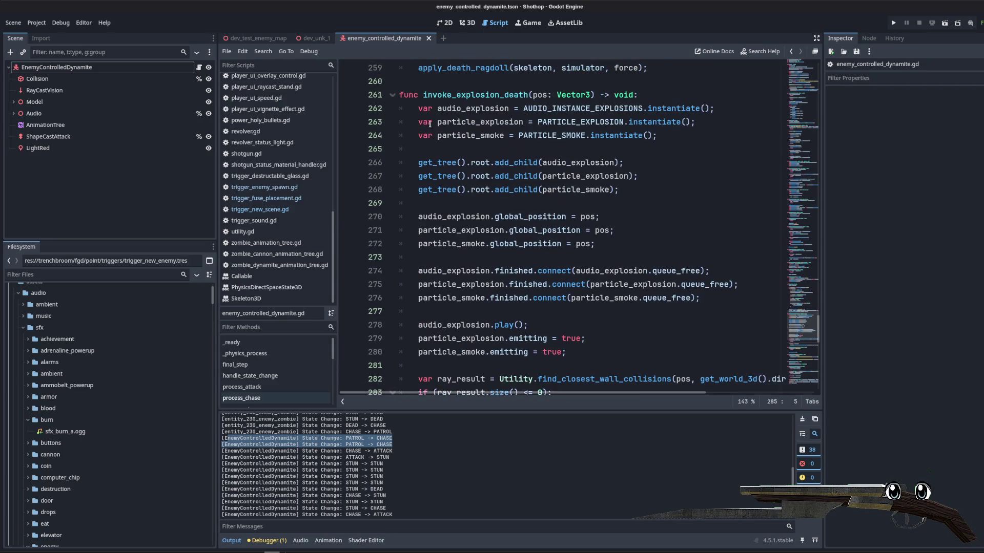
pyautogui.doubleClick(439, 94)
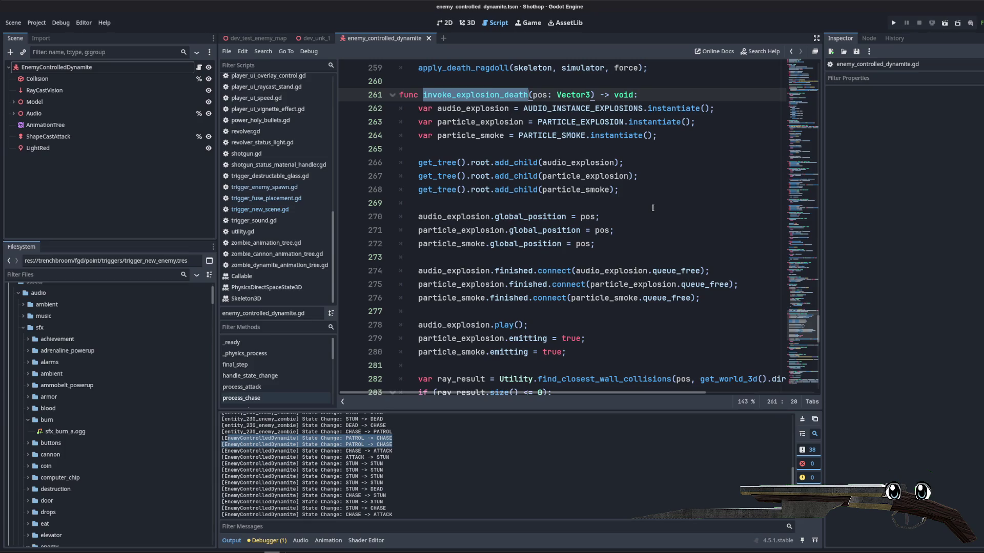
pyautogui.scroll(-2, 565, 180)
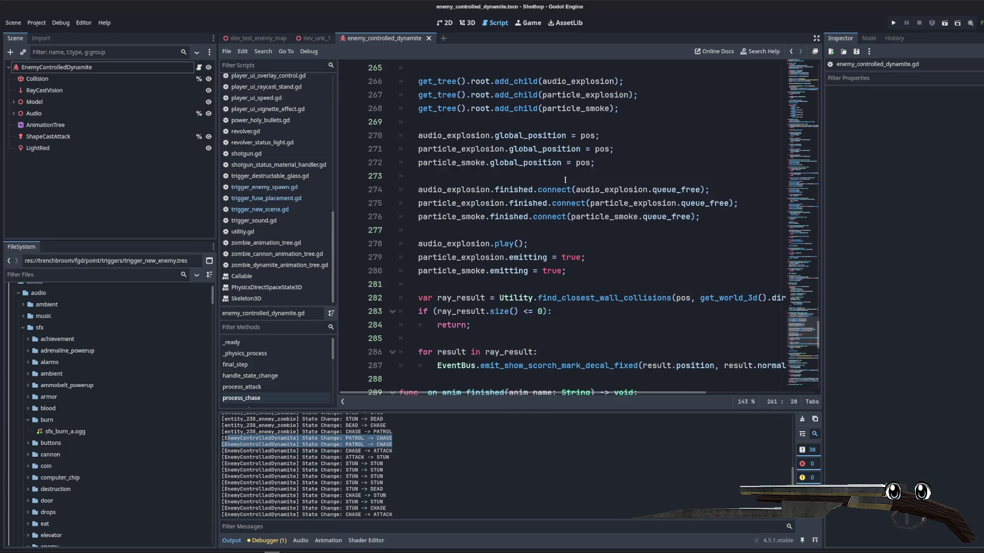
# - Drag the Inspector divider right and jump to the invoke_explosion_death definition
pyautogui.moveTo(821, 253); pyautogui.dragTo(896, 255)
pyautogui.scroll(5, 785, 258)
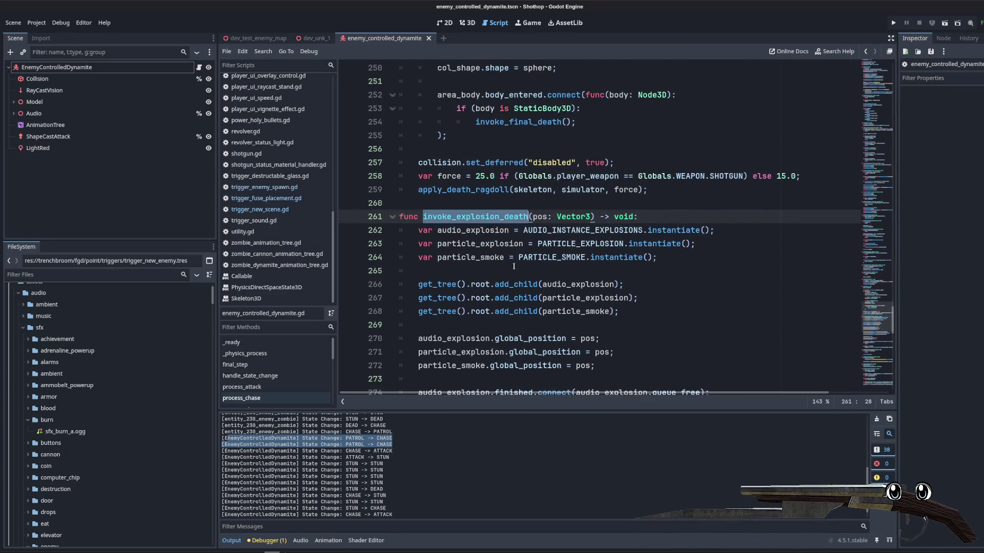
pyautogui.scroll(5, 566, 298)
pyautogui.scroll(3, 566, 297)
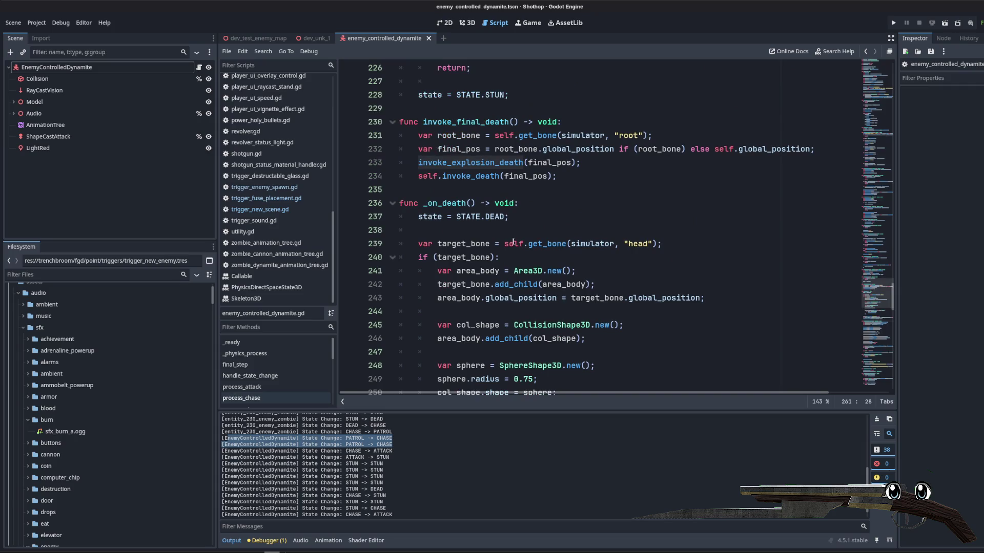
pyautogui.keyDown('ctrl'); pyautogui.click(521, 163); pyautogui.keyUp('ctrl')
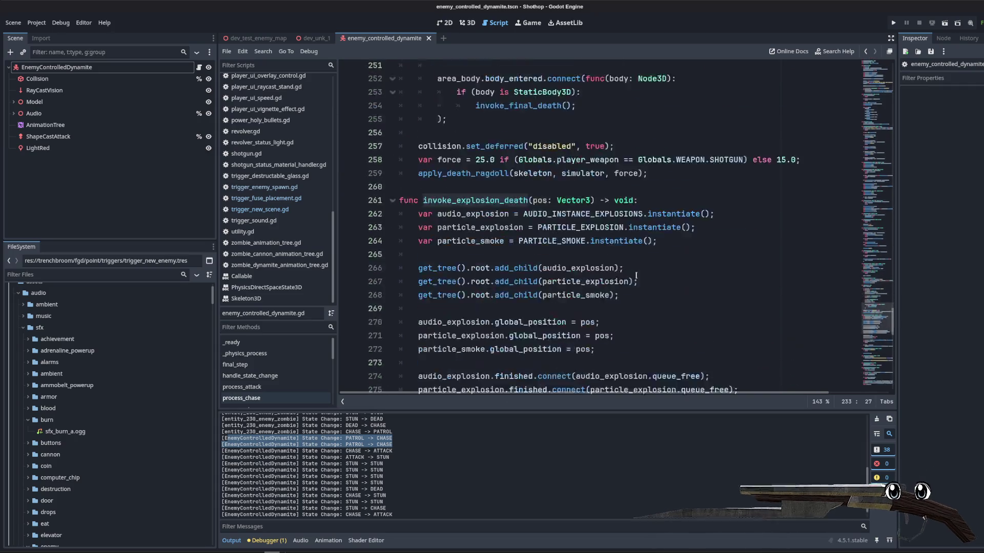
pyautogui.scroll(-10, 636, 276)
pyautogui.scroll(3, 493, 204)
pyautogui.scroll(2, 493, 204)
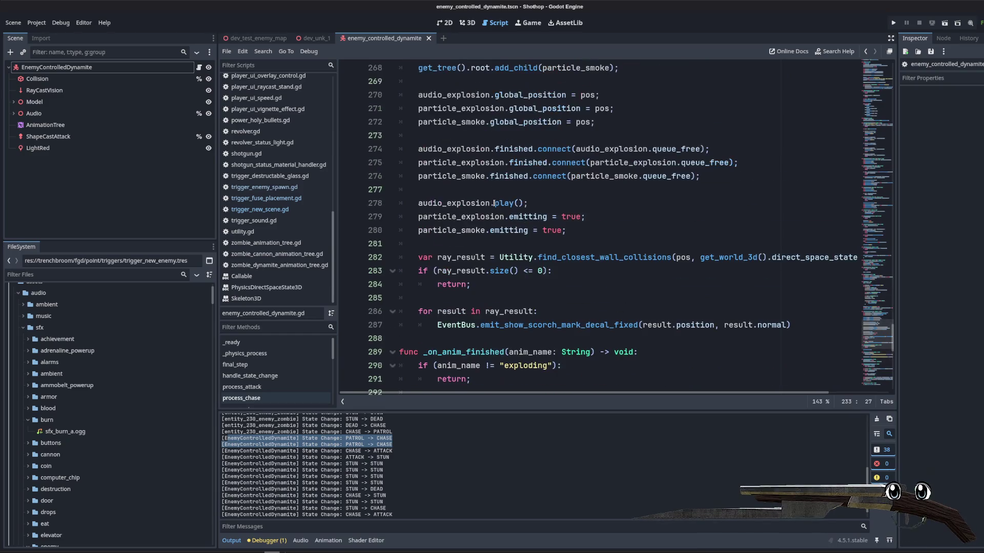
pyautogui.scroll(5, 494, 204)
# - Add an invoke_explosion_damage(pos: Vector3) -> void function and call it from invoke_explosion_death
pyautogui.click(563, 164)
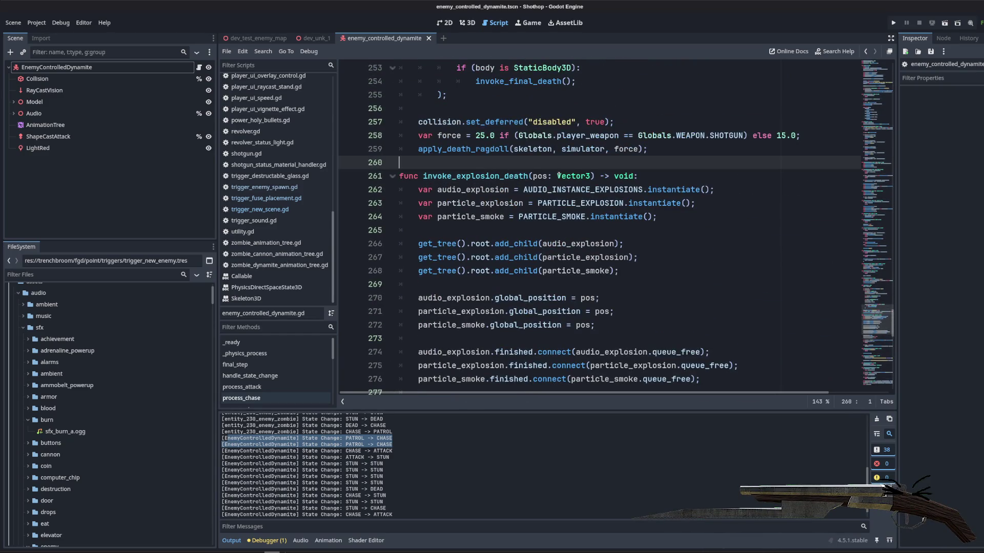
pyautogui.press('Return')
pyautogui.press('Return')
pyautogui.press('Up')
pyautogui.write('func')
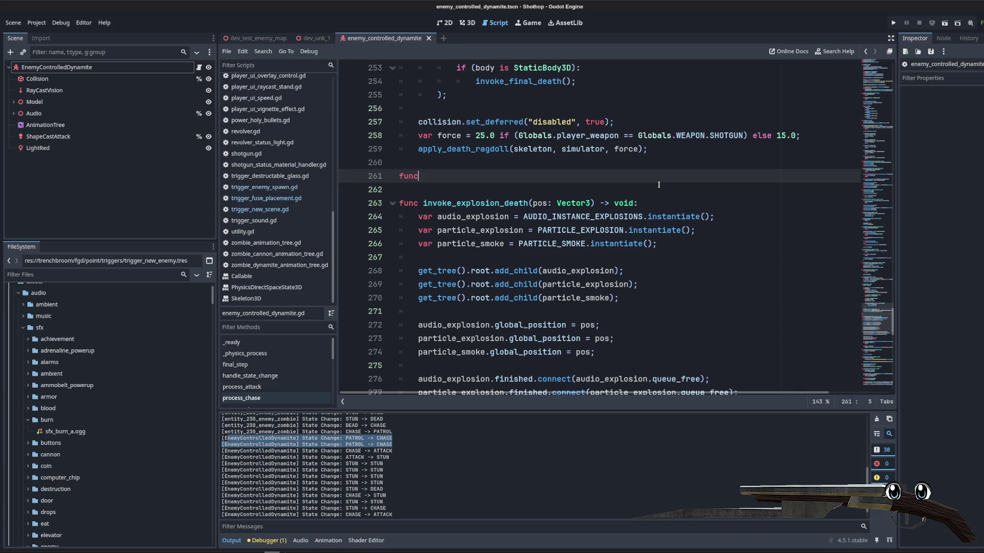
pyautogui.write(' invoke_explosion_damage(pos')
pyautogui.write(': Vector3) -> ')
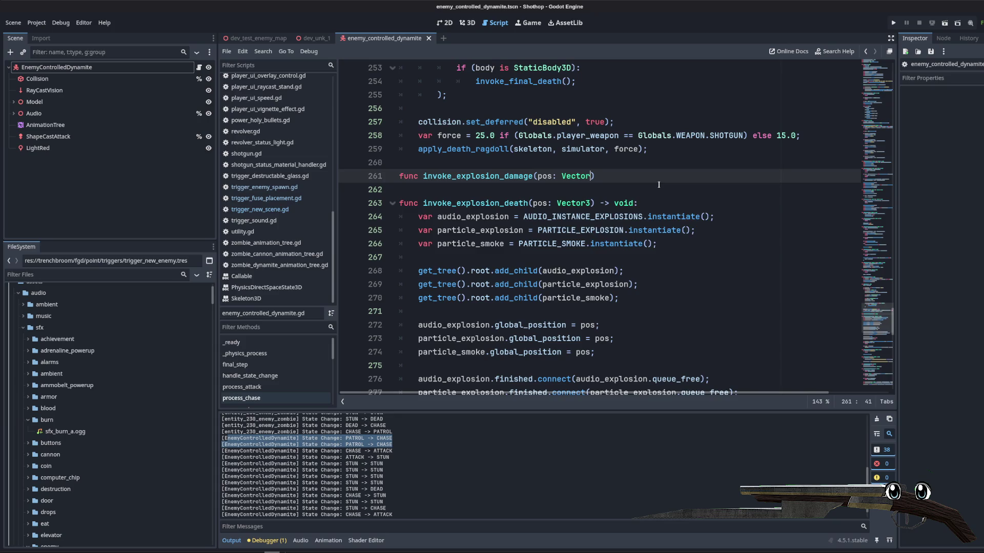
pyautogui.write('void:')
pyautogui.press('Return')
pyautogui.doubleClick(458, 221)
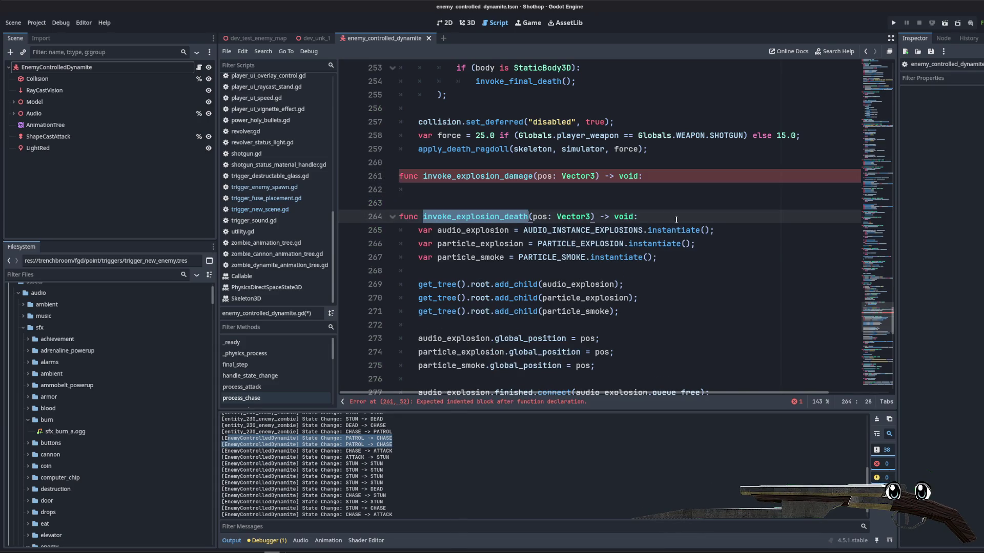
pyautogui.click(705, 221)
pyautogui.press('Return')
pyautogui.write('invoke_explosion_damage(pos)')
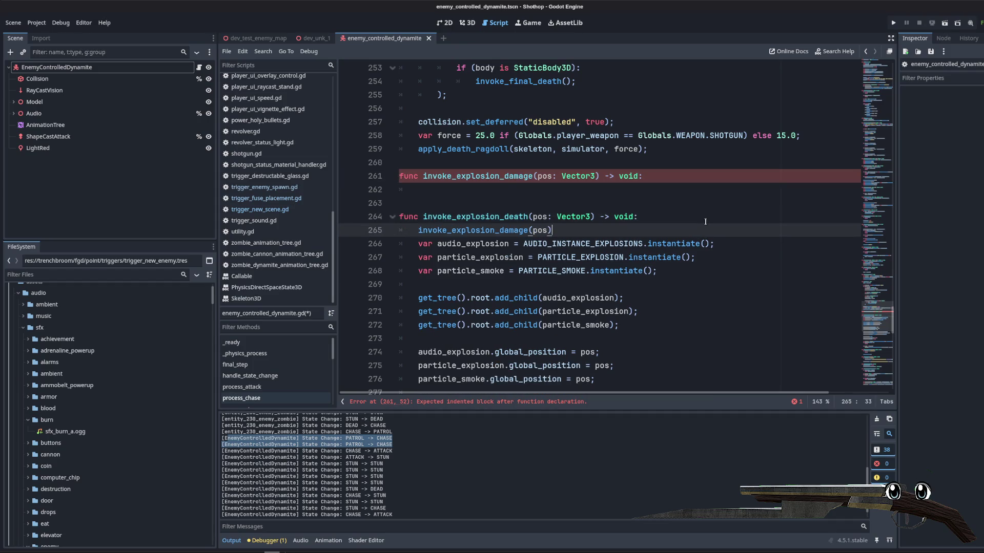
pyautogui.write(';')
pyautogui.press('Return')
# - Begin the function with an early return when shape_cast_attack.is_colliding() is false
pyautogui.click(633, 190)
pyautogui.press('Return')
pyautogui.press('Return')
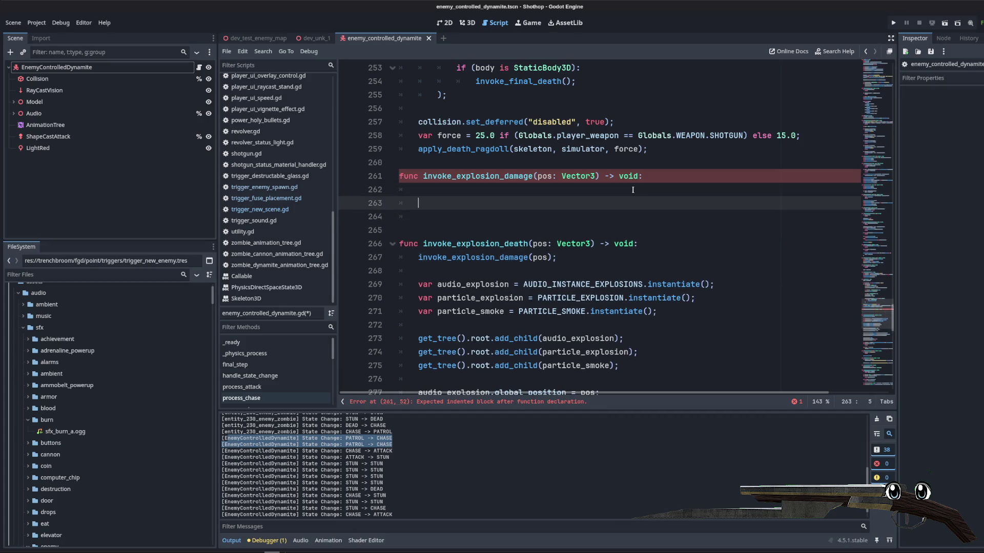
pyautogui.press('Up')
pyautogui.press('Up')
pyautogui.write('var s')
pyautogui.press('BackSpace')
pyautogui.press('BackSpace')
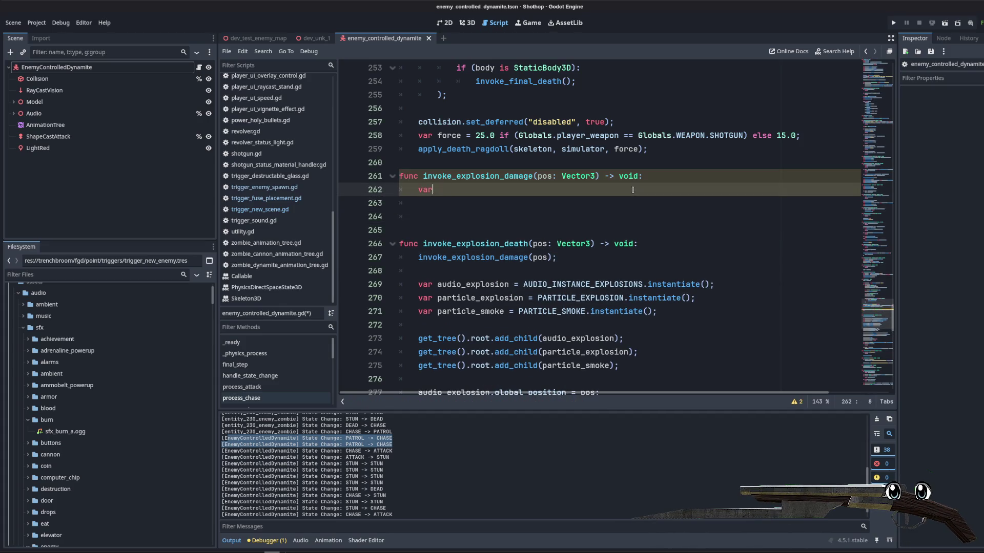
pyautogui.write('shape')
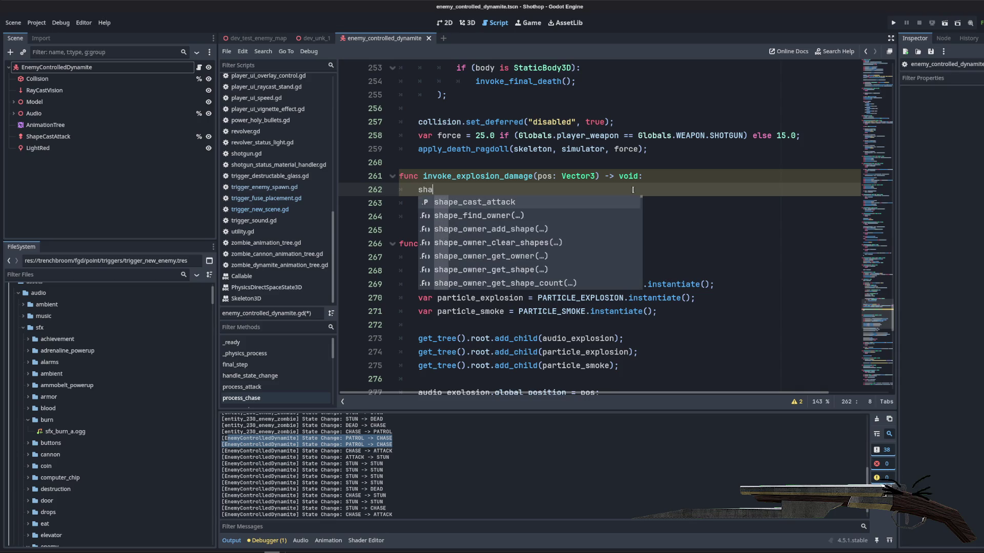
pyautogui.press('Return')
pyautogui.write('.get_')
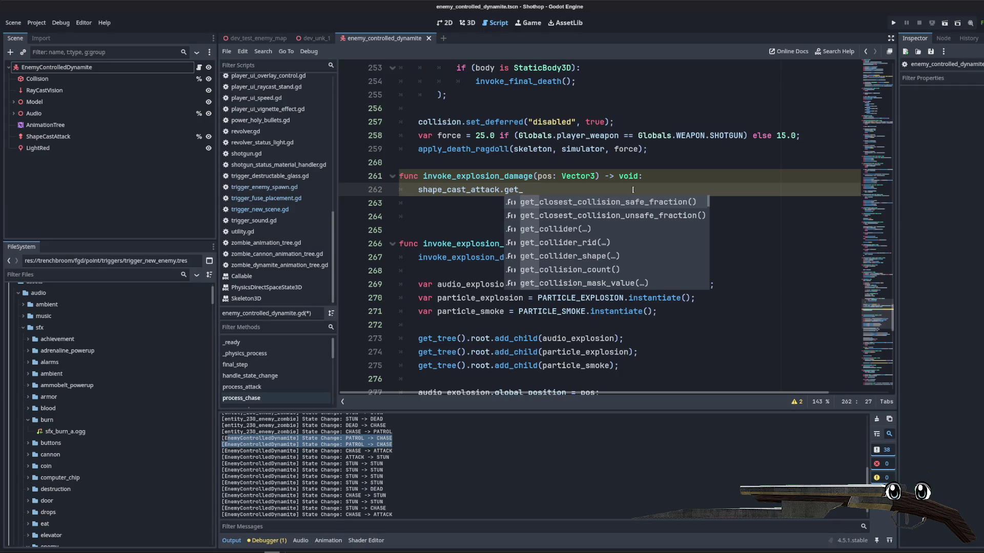
pyautogui.press('BackSpace')
pyautogui.press('BackSpace')
pyautogui.press('BackSpace')
pyautogui.press('BackSpace')
pyautogui.write('is_c')
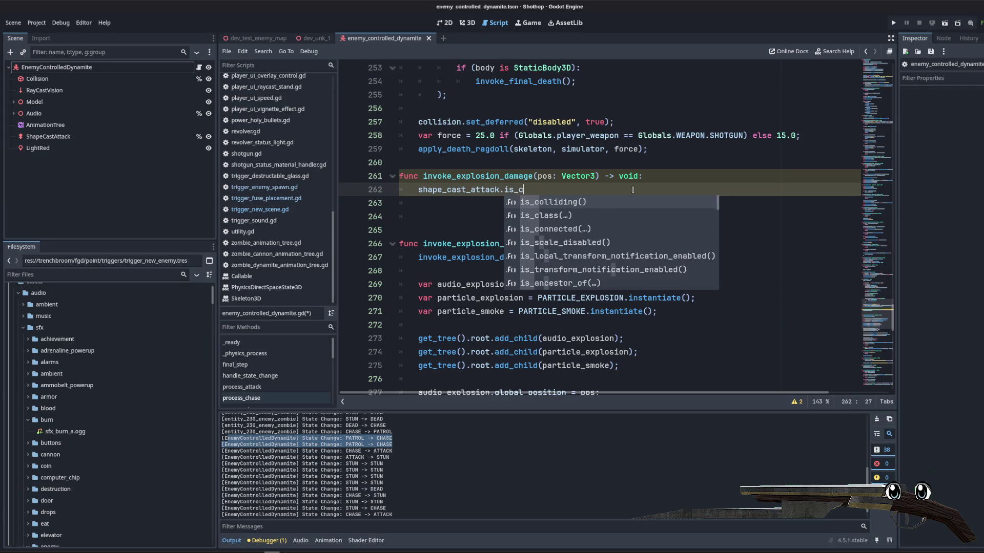
pyautogui.click(532, 199)
pyautogui.write('if (!')
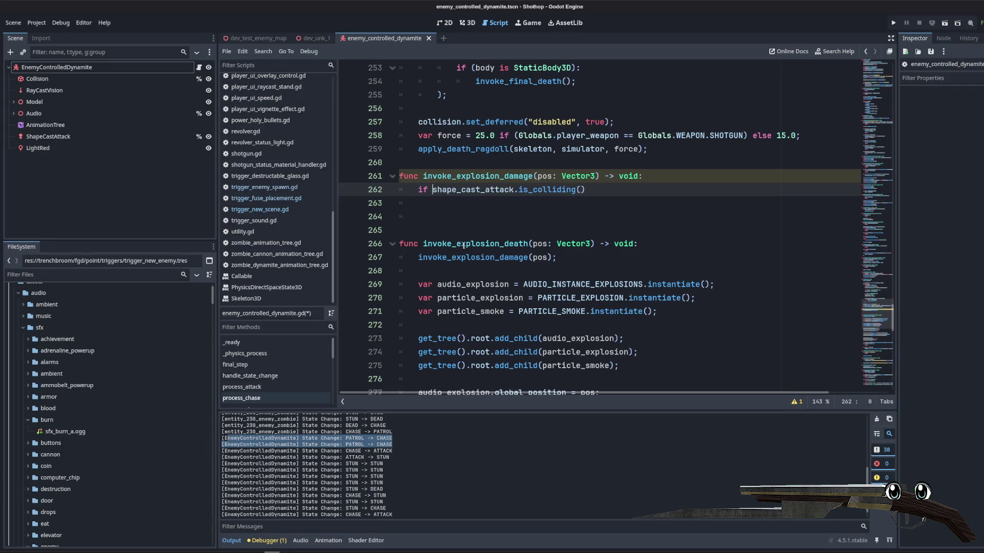
pyautogui.click(621, 192)
pyautogui.write('):')
pyautogui.press('Return')
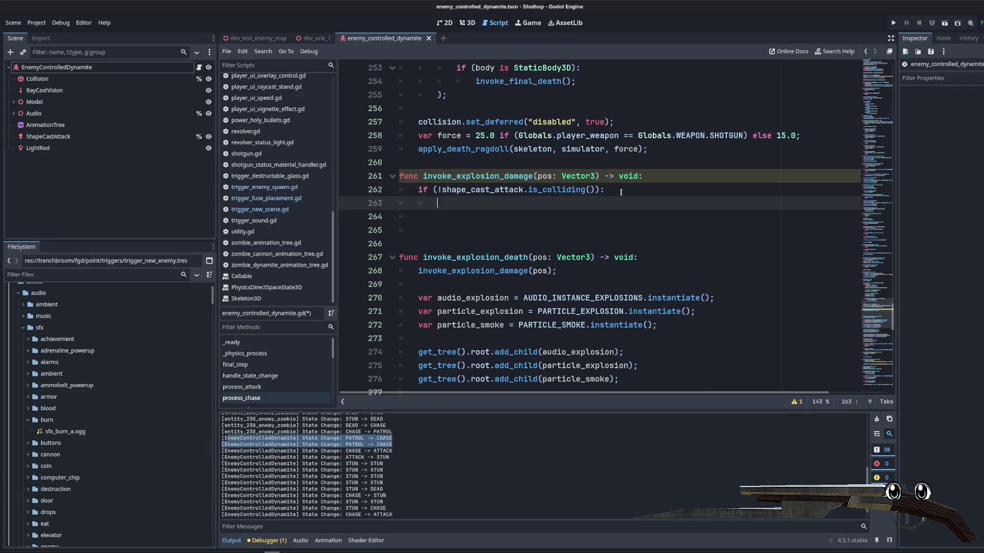
pyautogui.write('return;')
pyautogui.press('Return')
pyautogui.press('Return')
pyautogui.write('for')
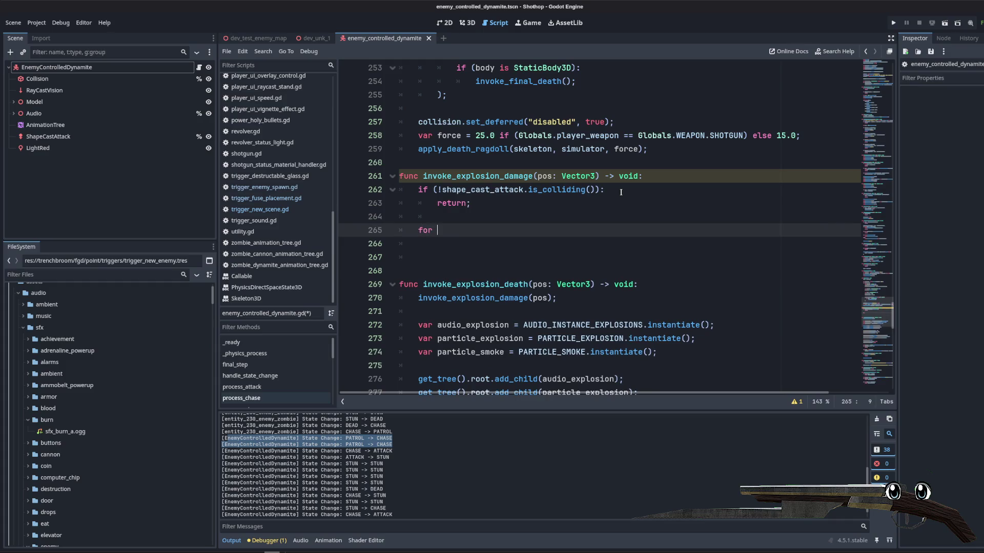
# - Loop i over shape_cast_attack.get_collision_count(), assigning collider = shape_cast_attack.get_collider(i)
pyautogui.write('i in shape_cas')
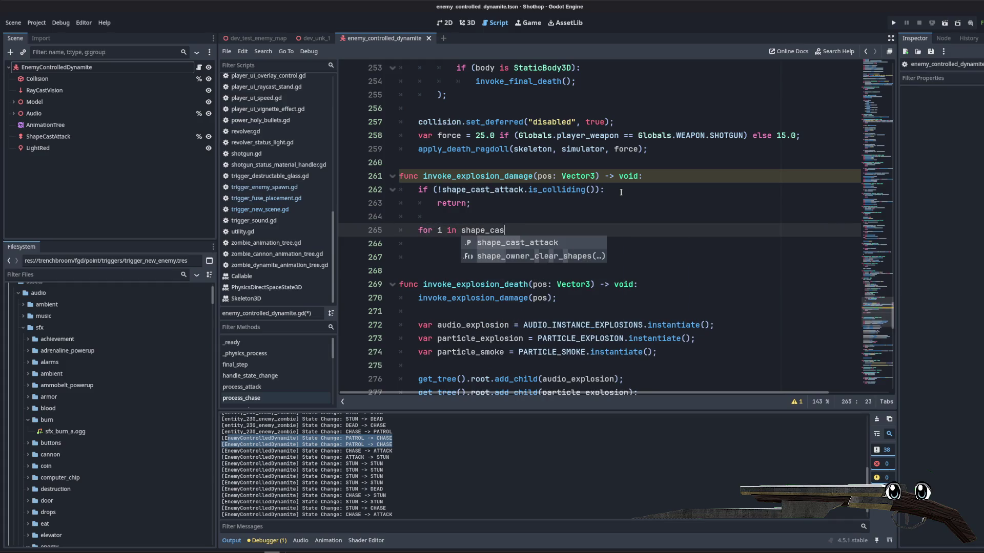
pyautogui.press('Return')
pyautogui.write('.get_collide')
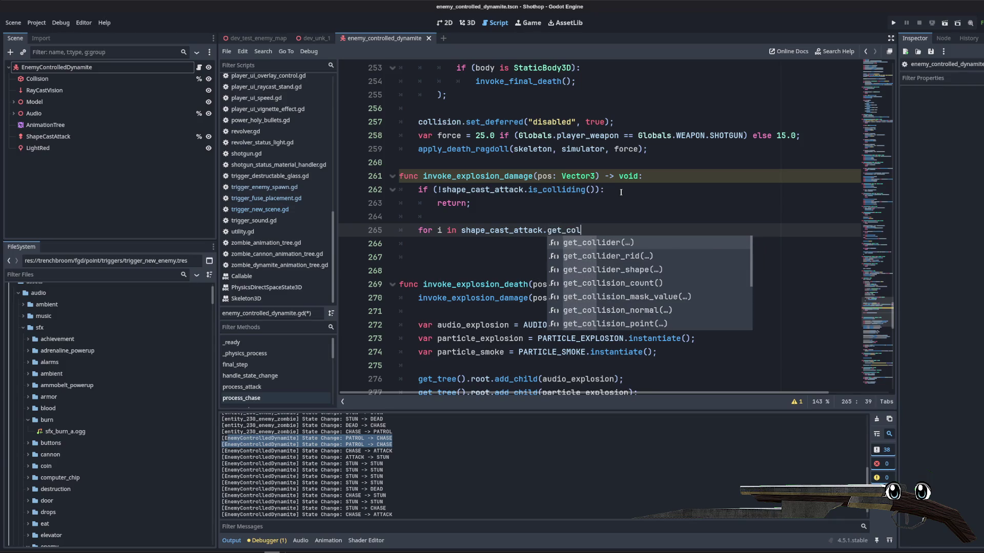
pyautogui.press('BackSpace')
pyautogui.press('BackSpace')
pyautogui.press('BackSpace')
pyautogui.write('collision')
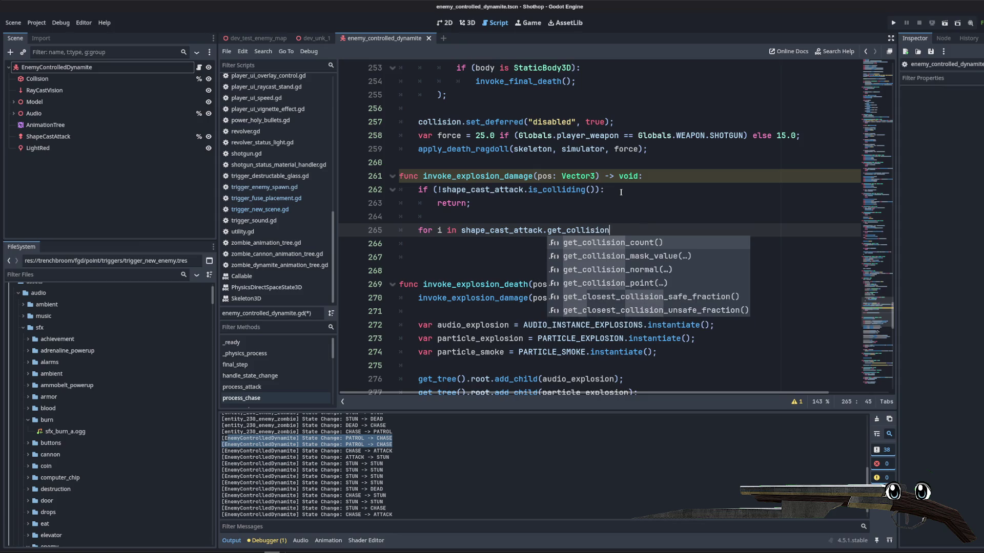
pyautogui.press('Return')
pyautogui.scroll(-1, 647, 157)
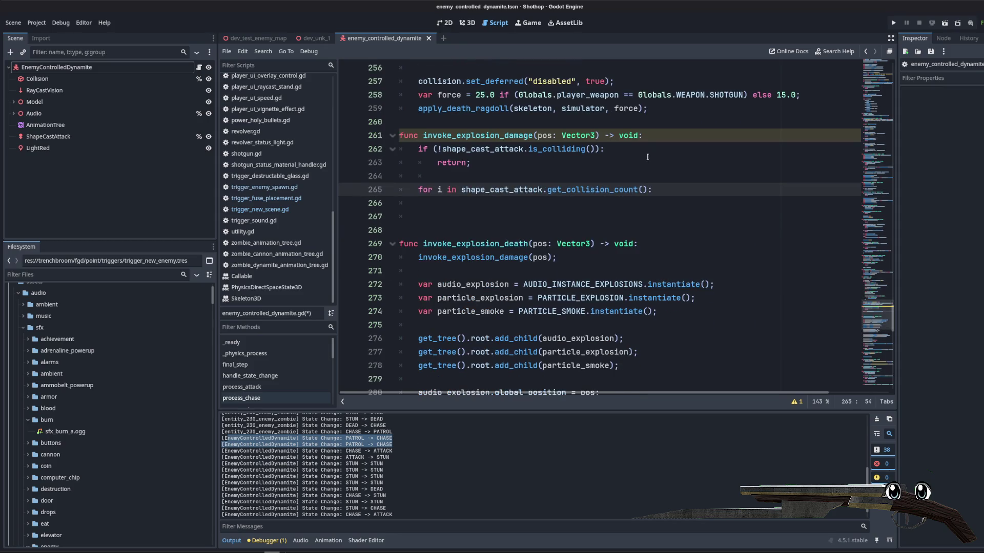
pyautogui.press('Return')
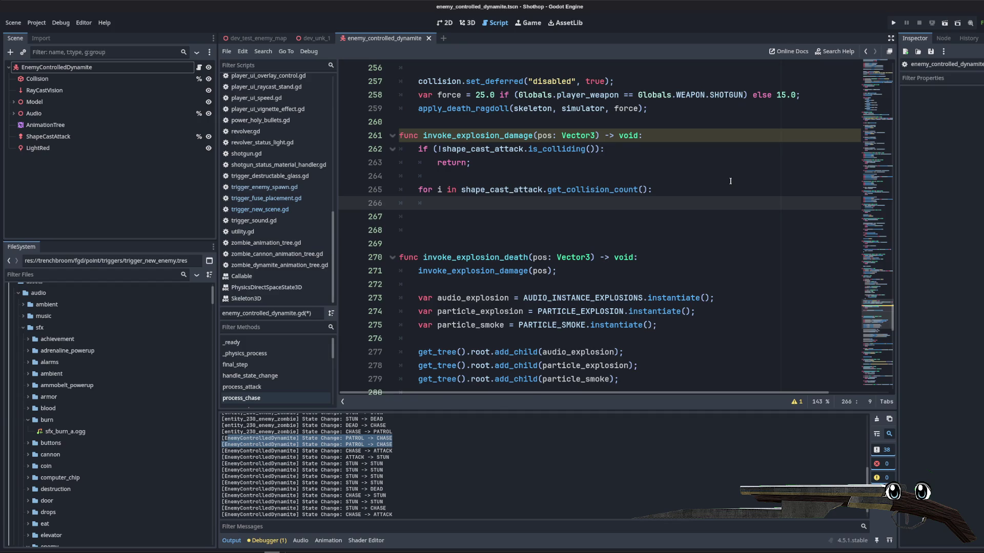
pyautogui.write('var collider = sha')
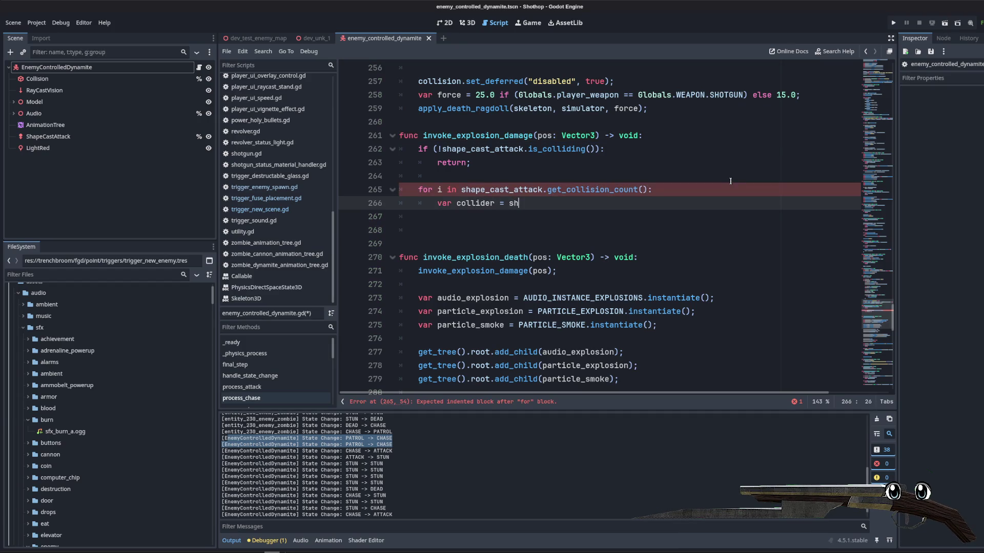
pyautogui.press('Return')
pyautogui.write('.get_coll')
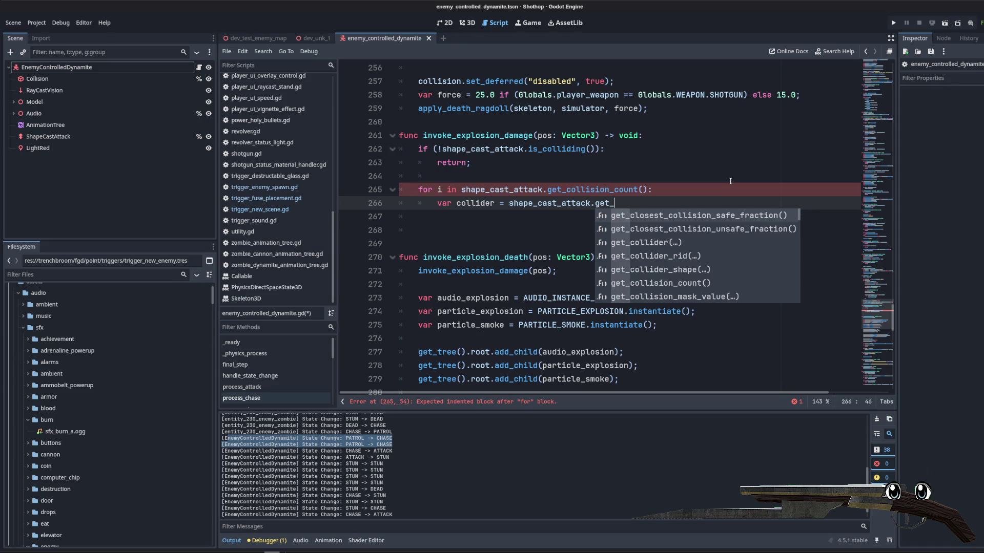
pyautogui.press('Return')
pyautogui.write('i);')
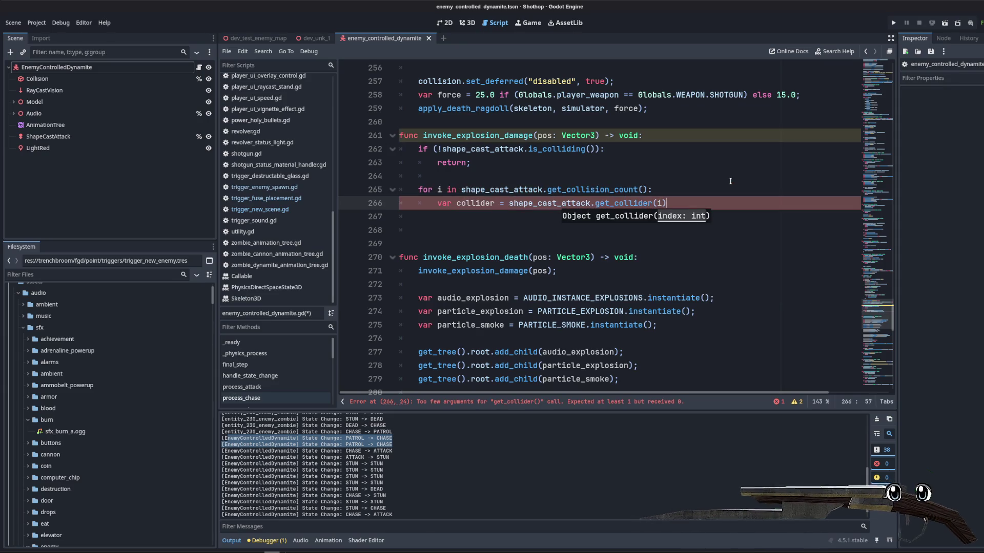
pyautogui.press('Return')
# - Add has_method and is_dead checks plus a collider == self check, each using continue
pyautogui.write('collider')
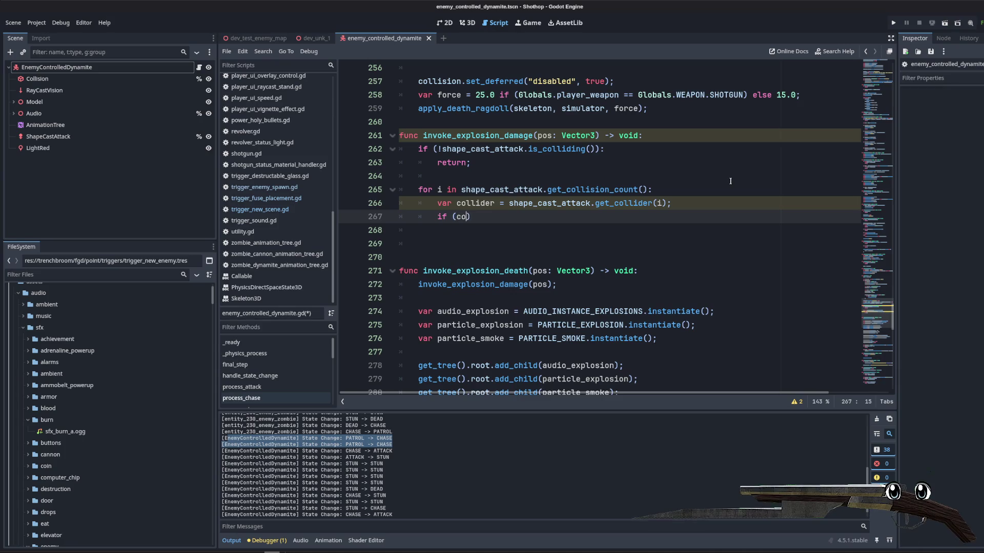
pyautogui.write('.')
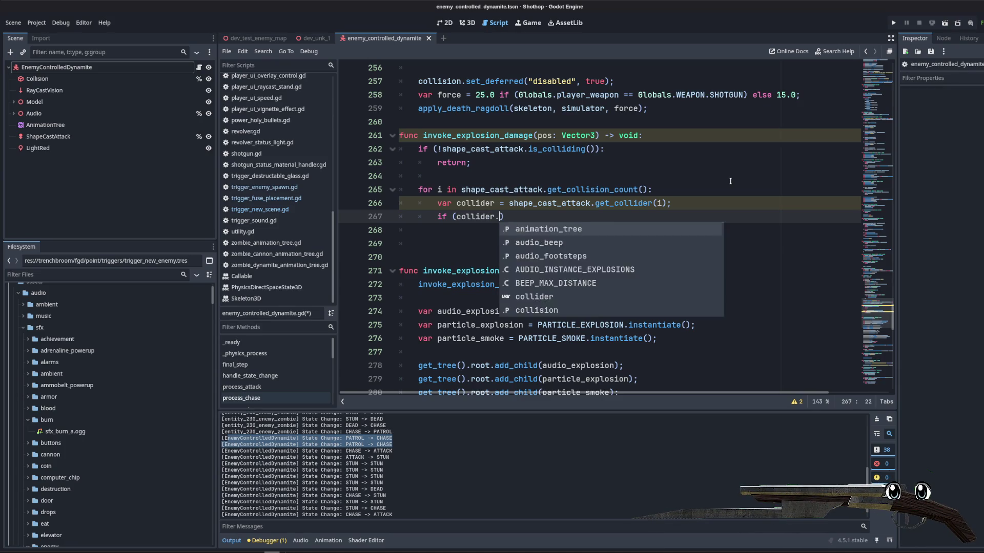
pyautogui.write('has_')
pyautogui.press('Return')
pyautogui.write('"invo')
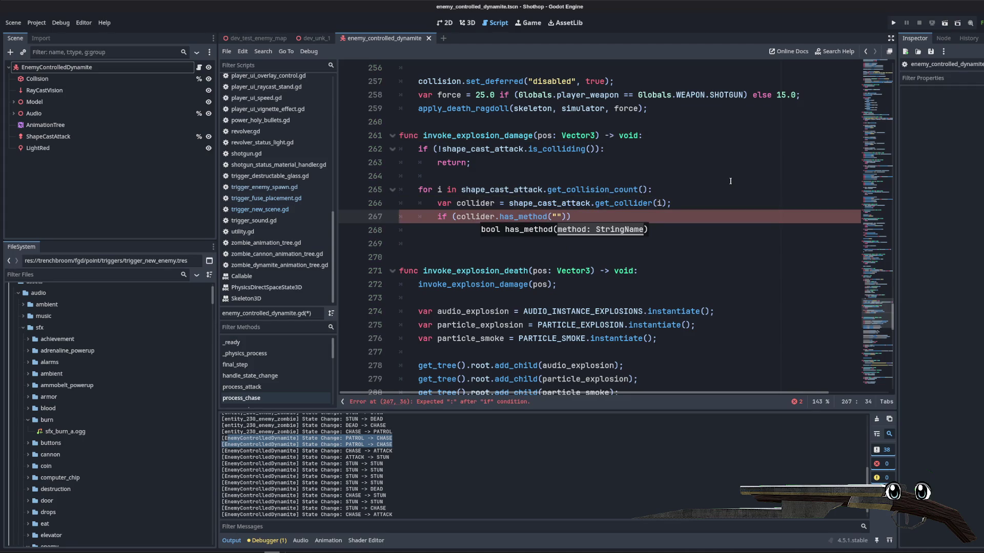
pyautogui.write('ke_damage')
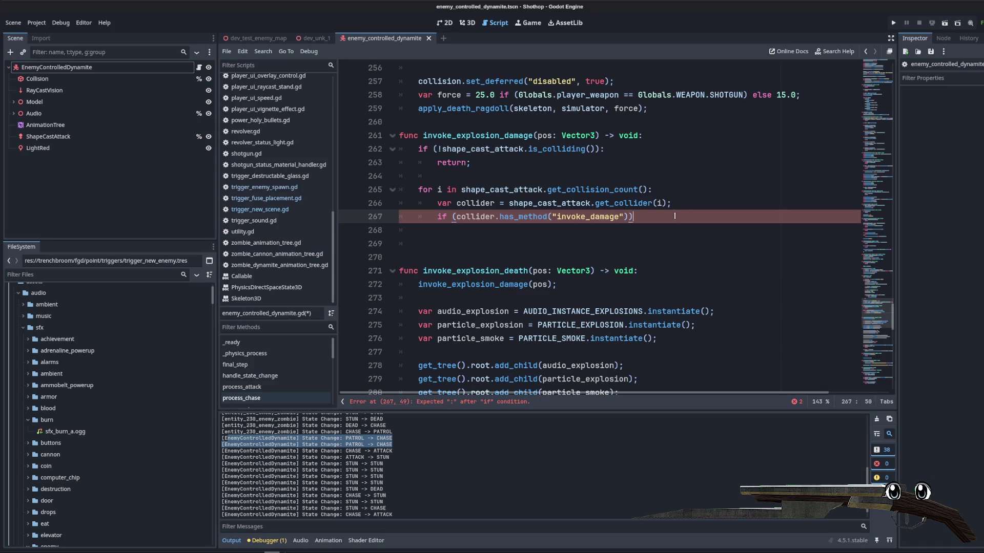
pyautogui.click(700, 208)
pyautogui.press('Return')
pyautogui.press('Return')
pyautogui.press('Return')
pyautogui.press('Up')
pyautogui.press('Up')
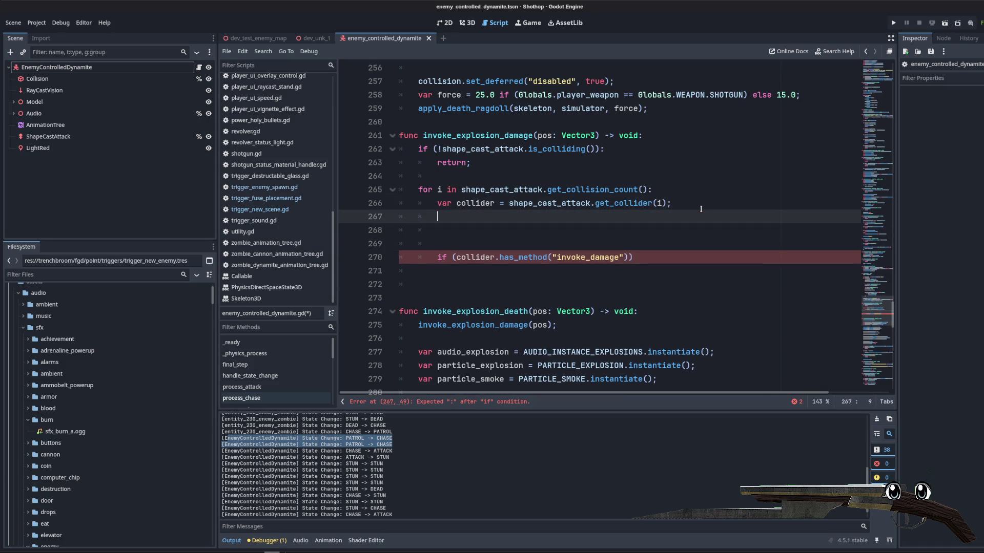
pyautogui.write('er.has_method("is_dea')
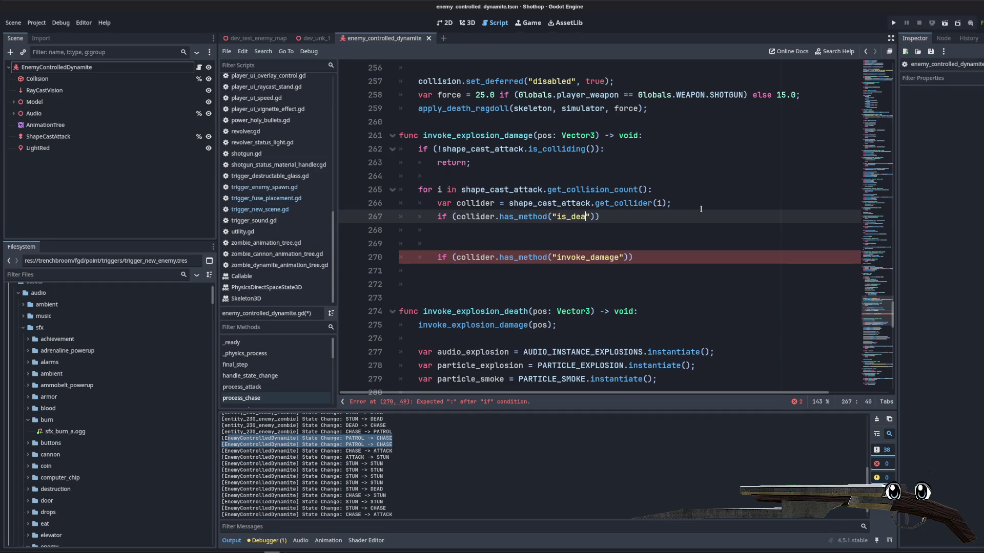
pyautogui.write('d")')
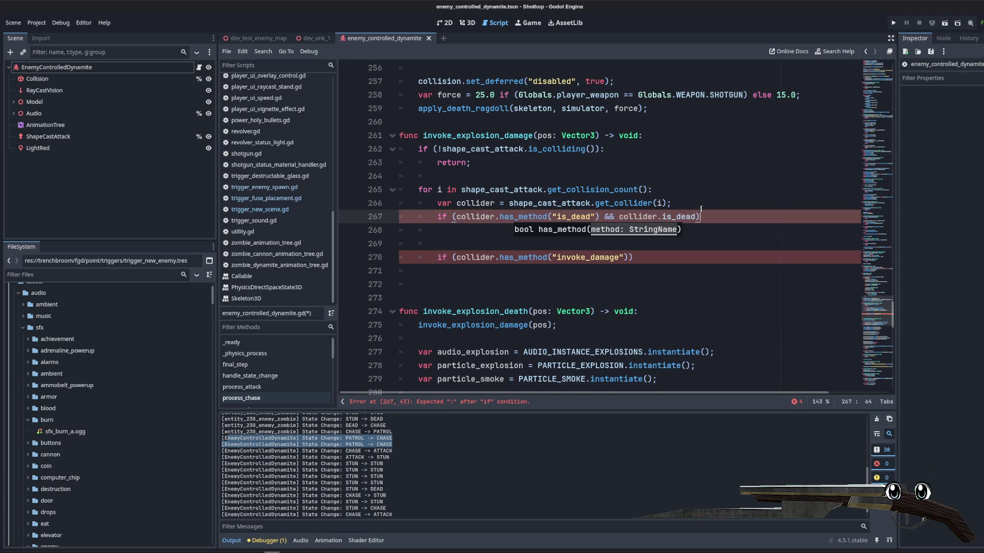
pyautogui.write(':')
pyautogui.press('Return')
pyautogui.write('con')
pyautogui.press('Return')
pyautogui.press('Return')
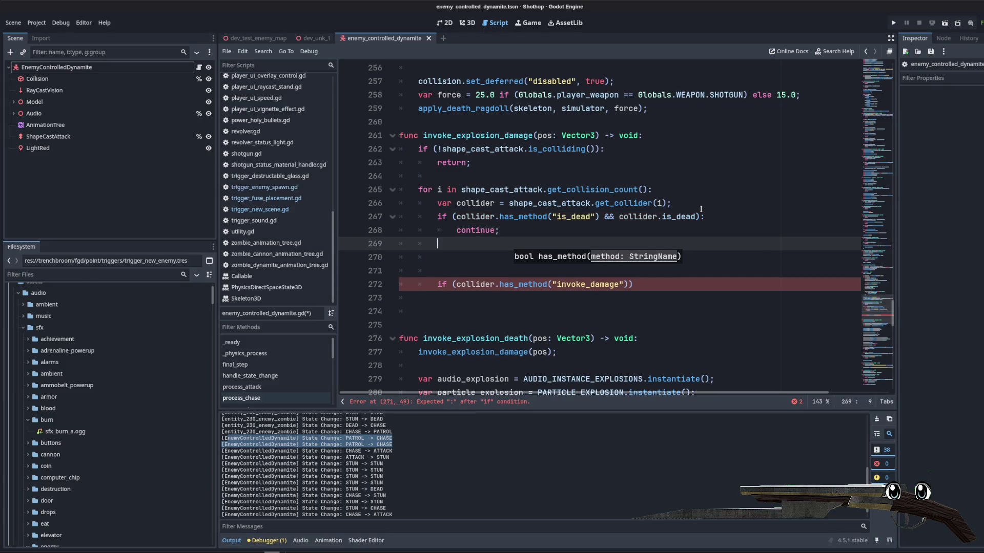
pyautogui.write('if (collider ===')
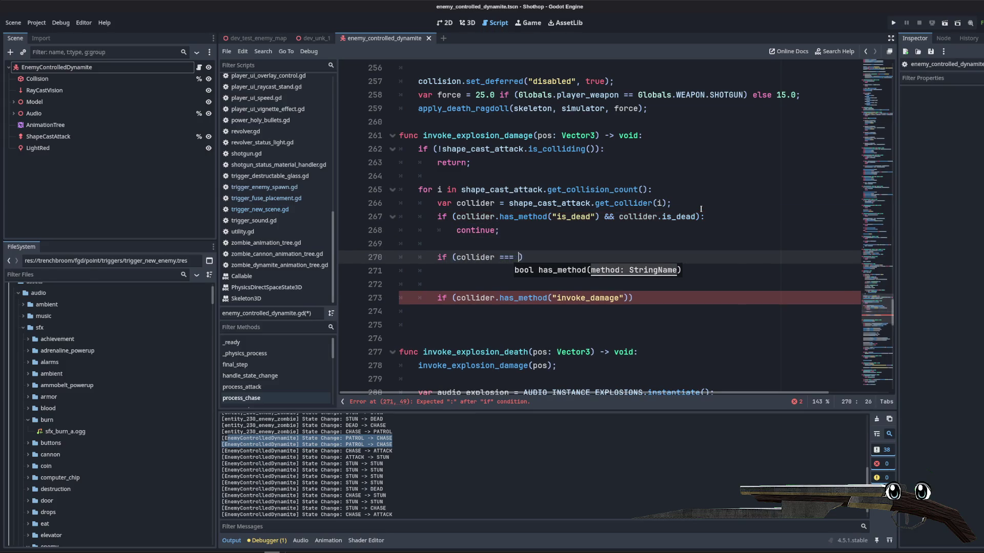
pyautogui.press('BackSpace')
pyautogui.press('BackSpace')
pyautogui.write('self):')
pyautogui.press('Return')
pyautogui.write('reco')
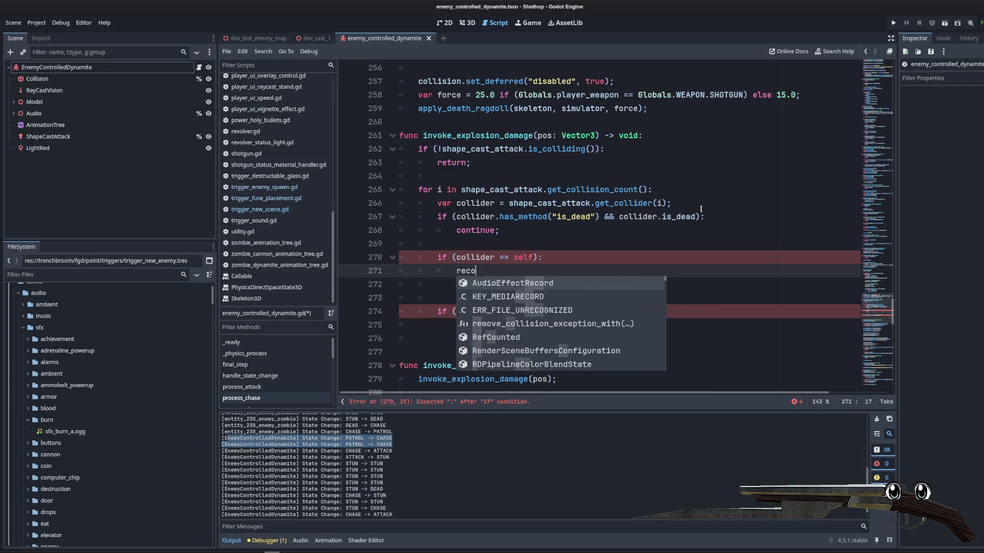
pyautogui.press('BackSpace')
pyautogui.press('BackSpace')
pyautogui.press('BackSpace')
pyautogui.write('c')
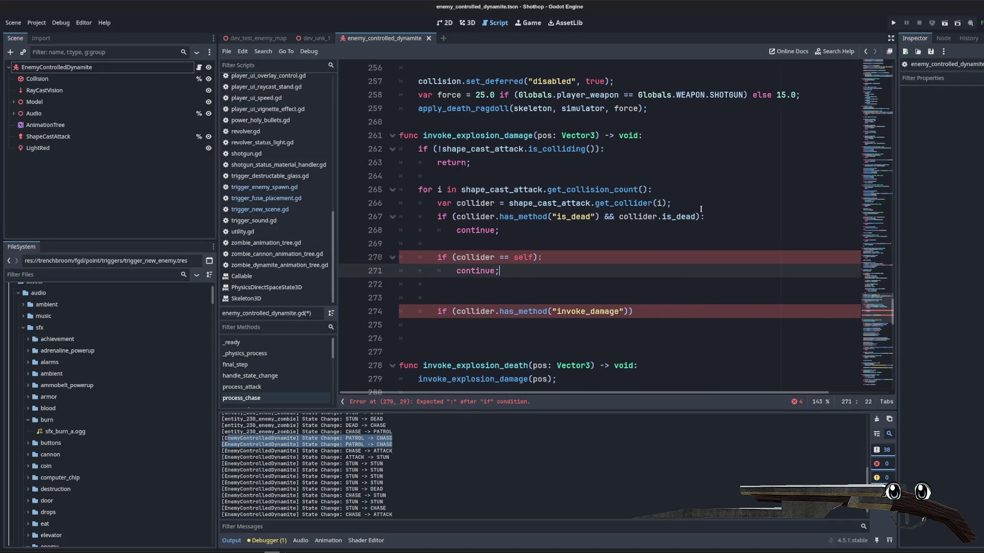
pyautogui.press('Down')
pyautogui.press('BackSpace')
pyautogui.scroll(-3, 665, 210)
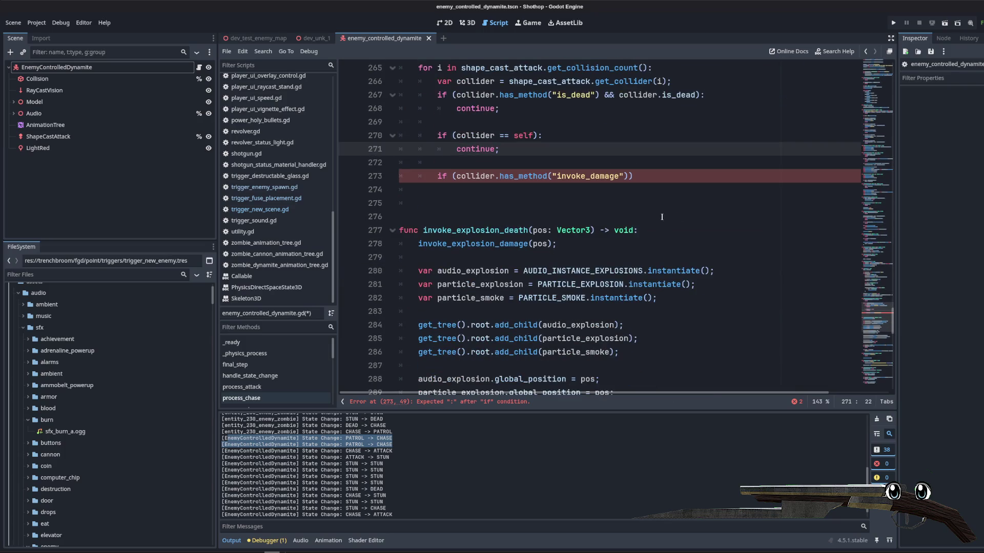
# - Negate the has_method invoke_damage check so colliders lacking it are skipped with continue
pyautogui.click(629, 205)
pyautogui.click(645, 177)
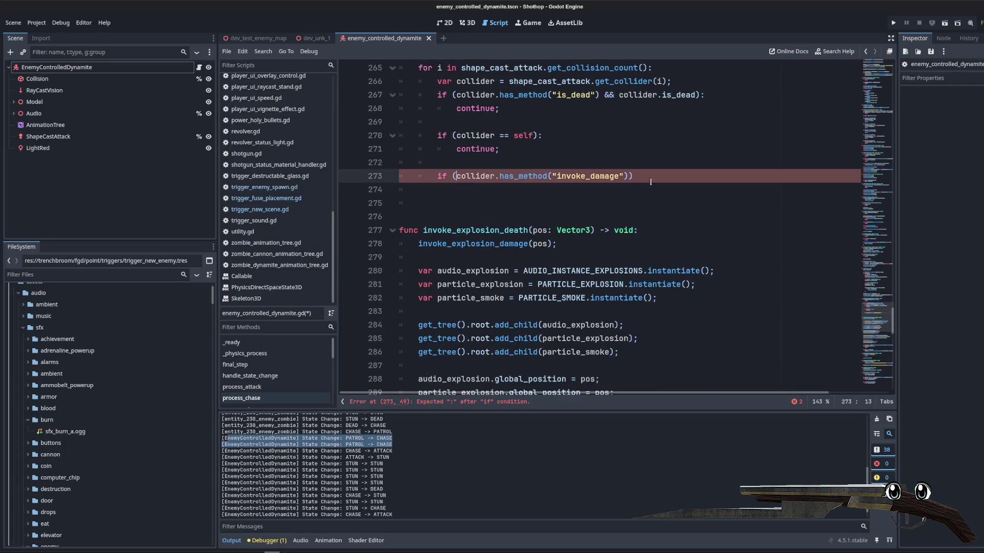
pyautogui.write('!')
pyautogui.click(674, 177)
pyautogui.write(':')
pyautogui.press('Return')
pyautogui.write('continue;')
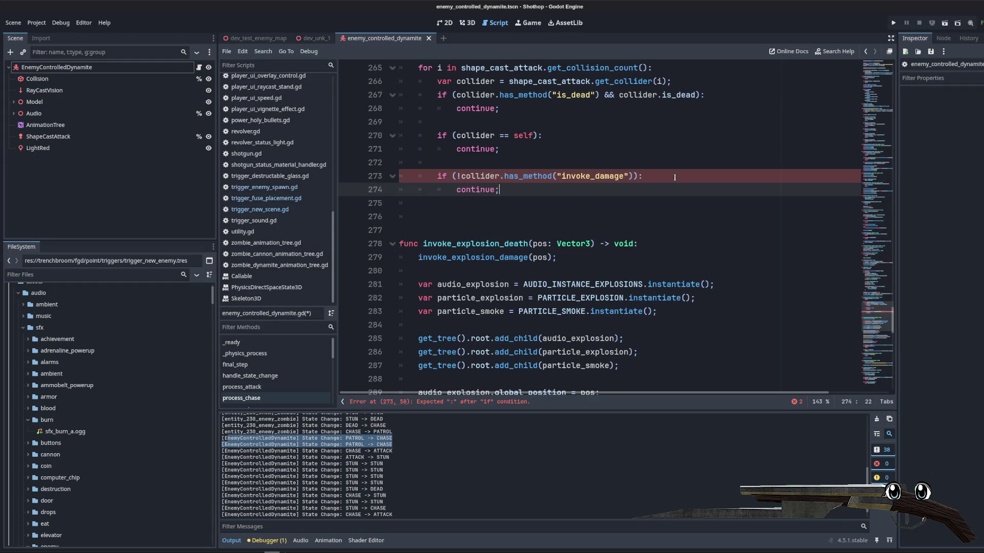
# - Add collider.call("invoke_damage", DAMAGE_EXPLOSION), remove the extra blank lines and save the script
pyautogui.press('Return')
pyautogui.press('Return')
pyautogui.write('lider.call("invoke_damage"')
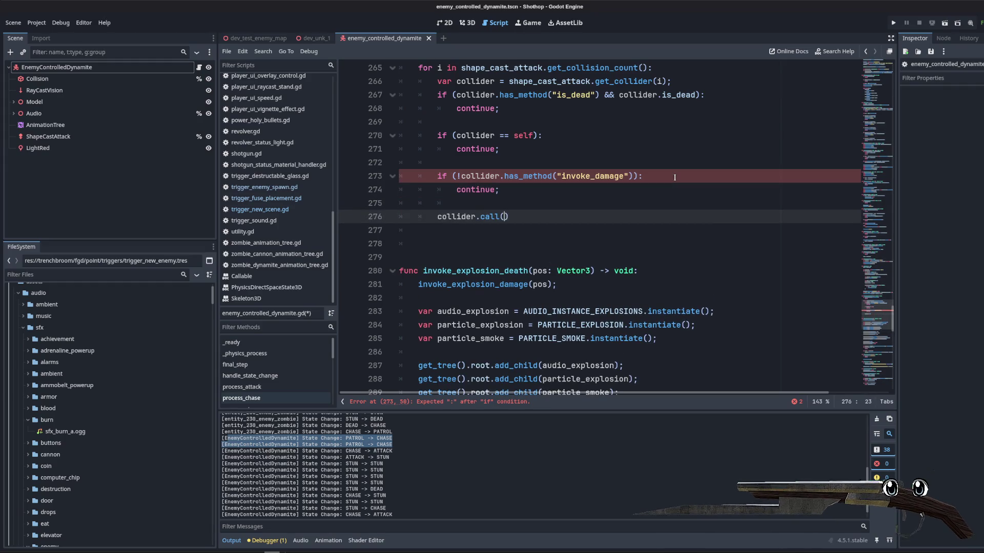
pyautogui.write(', EX')
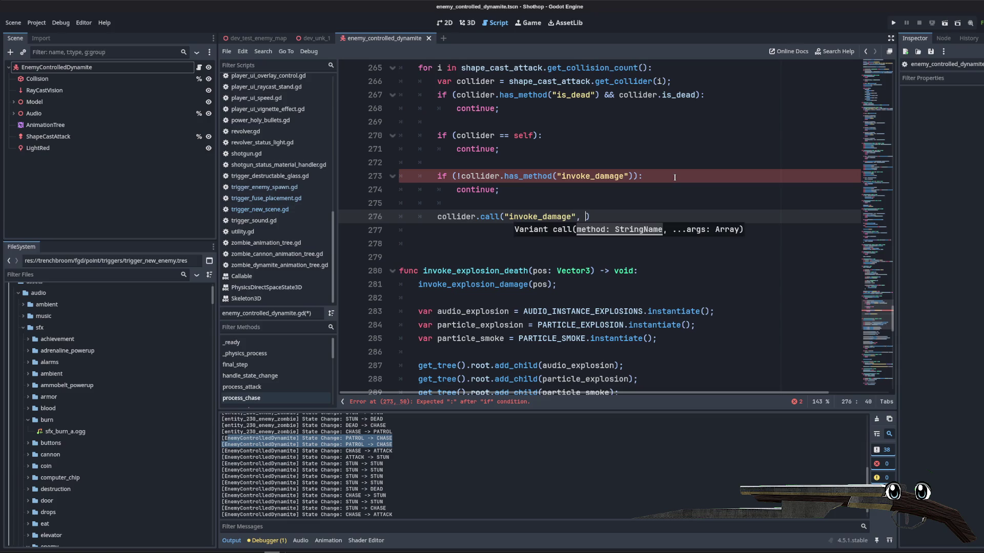
pyautogui.press('BackSpace')
pyautogui.press('BackSpace')
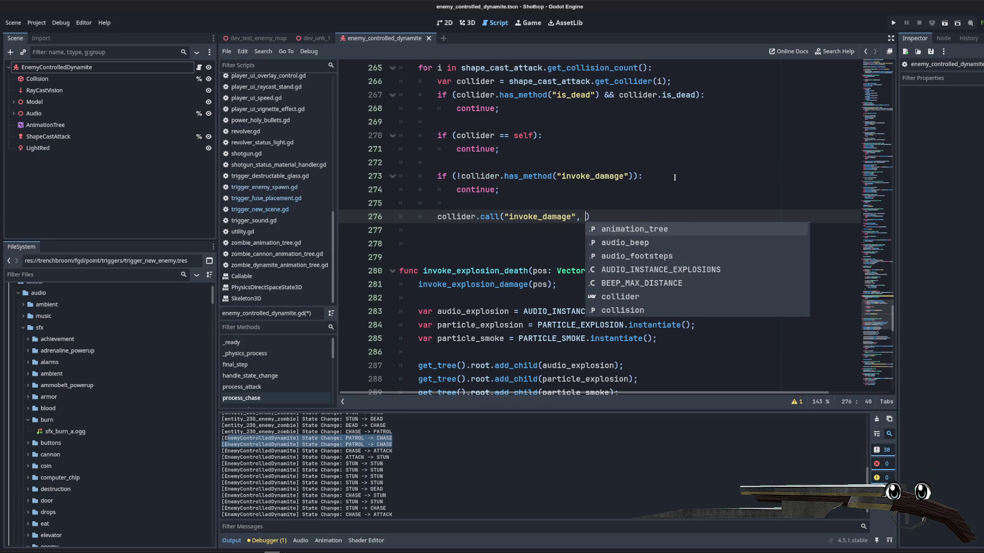
pyautogui.write('DAM')
pyautogui.press('Return')
pyautogui.write(')')
pyautogui.press('Down')
pyautogui.press('Down')
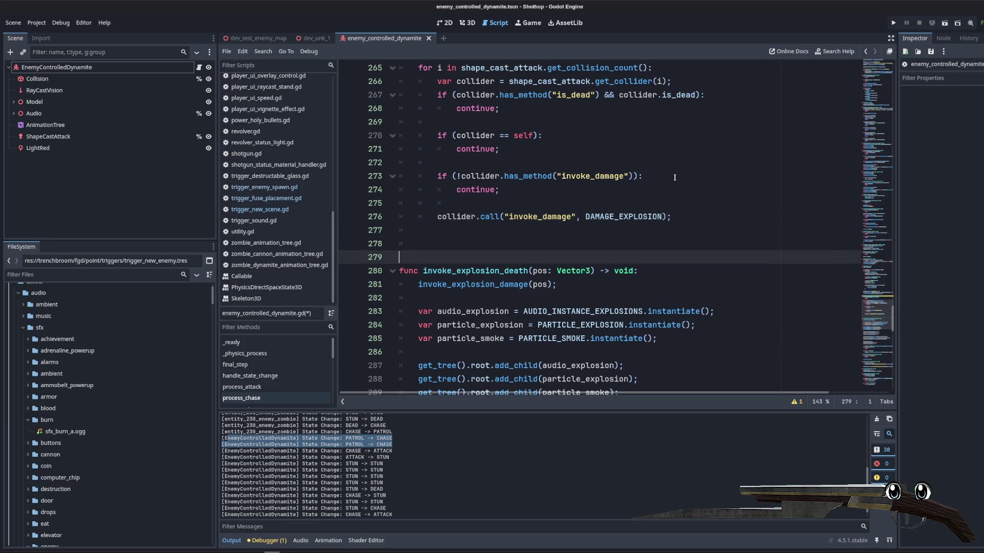
pyautogui.press('BackSpace')
pyautogui.press('BackSpace')
pyautogui.hotkey('ctrl', 's')
pyautogui.click(674, 177)
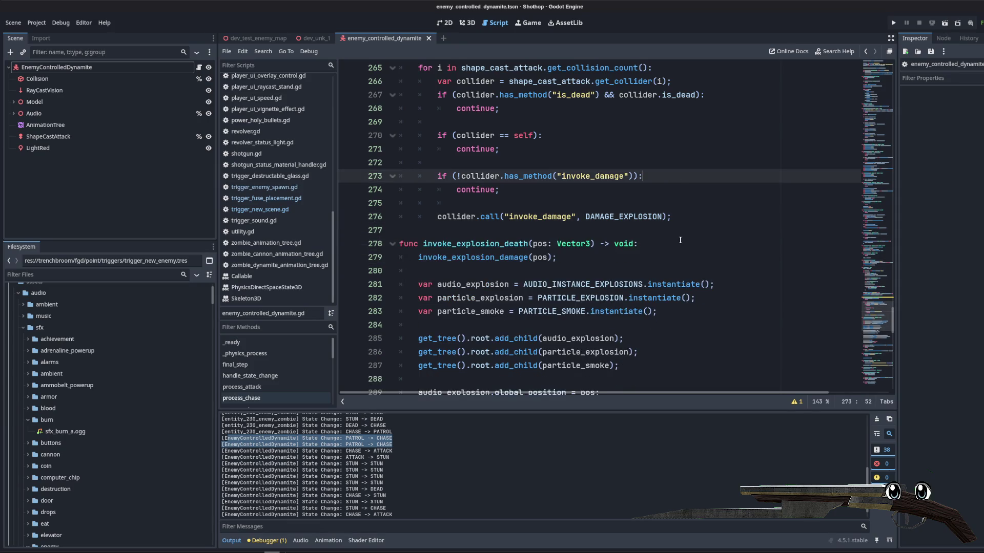
pyautogui.scroll(3, 615, 169)
pyautogui.click(576, 160)
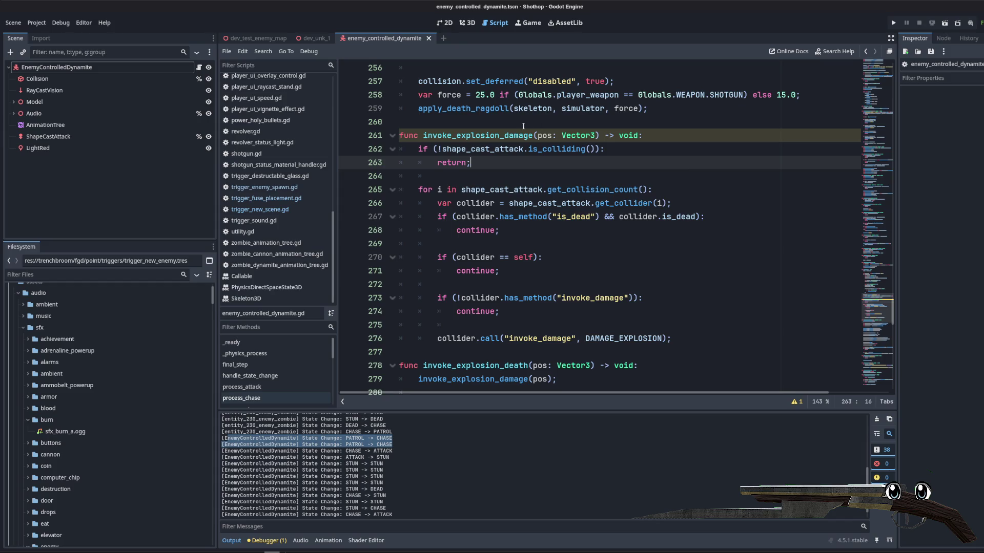
pyautogui.doubleClick(508, 135)
pyautogui.scroll(-2, 563, 179)
pyautogui.scroll(2, 585, 199)
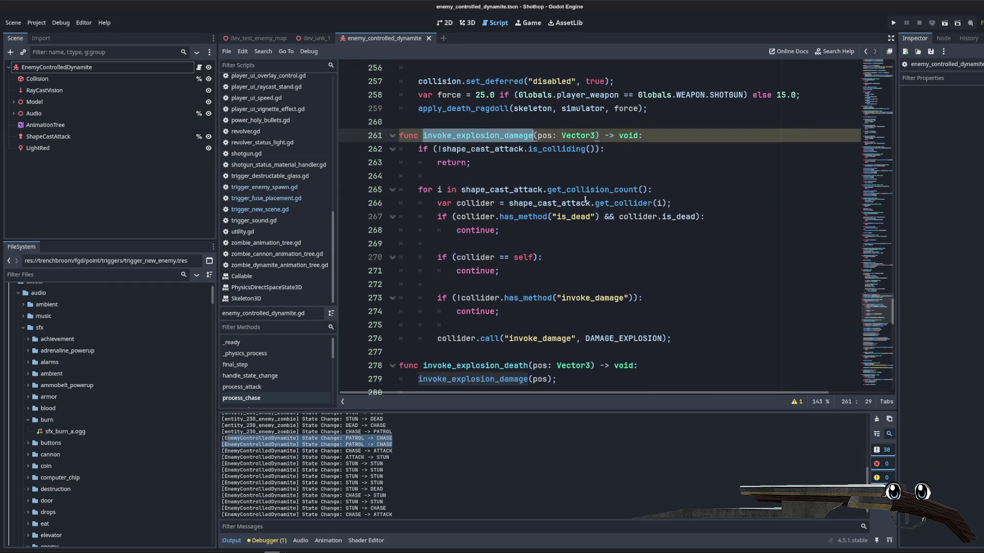
pyautogui.click(552, 164)
pyautogui.moveTo(537, 135); pyautogui.dragTo(597, 135)
pyautogui.press('BackSpace')
pyautogui.scroll(1, 631, 272)
pyautogui.scroll(-5, 621, 269)
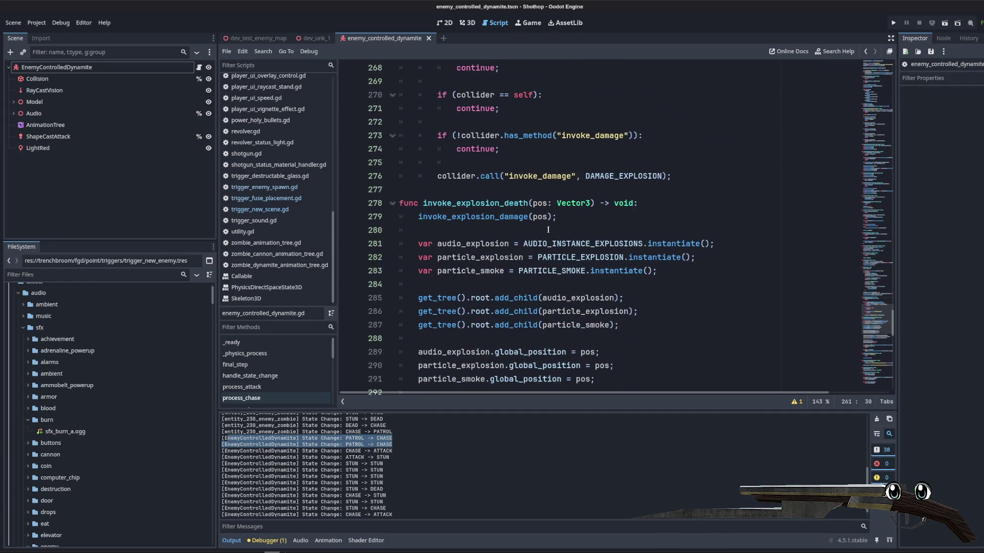
pyautogui.click(542, 216)
pyautogui.scroll(3, 589, 223)
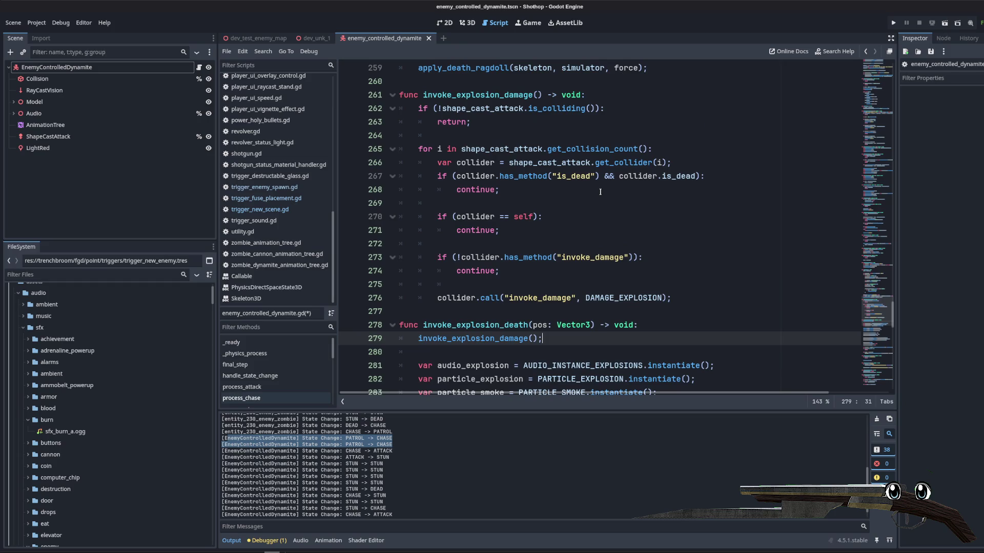
pyautogui.click(574, 135)
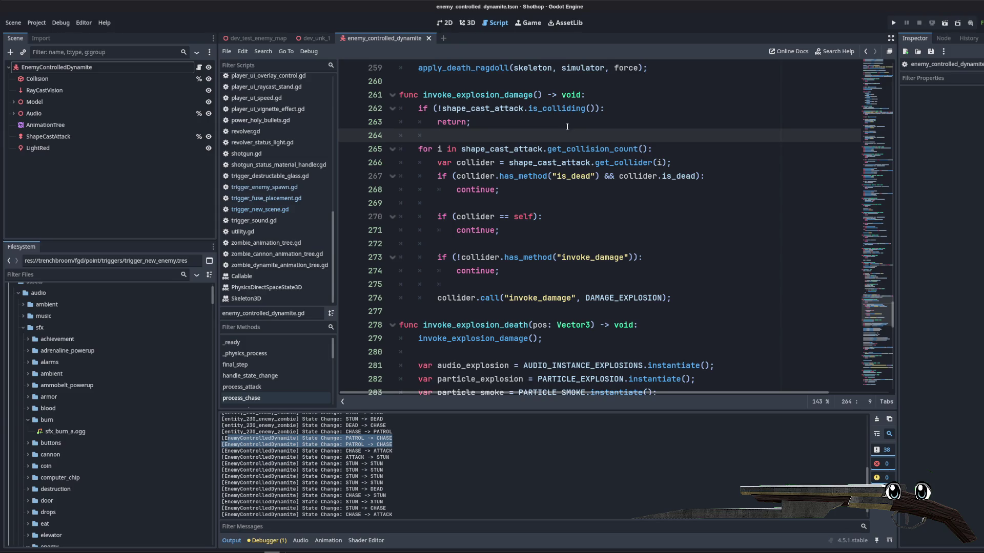
pyautogui.press('Up')
pyautogui.press('Up')
pyautogui.press('Up')
pyautogui.press('End')
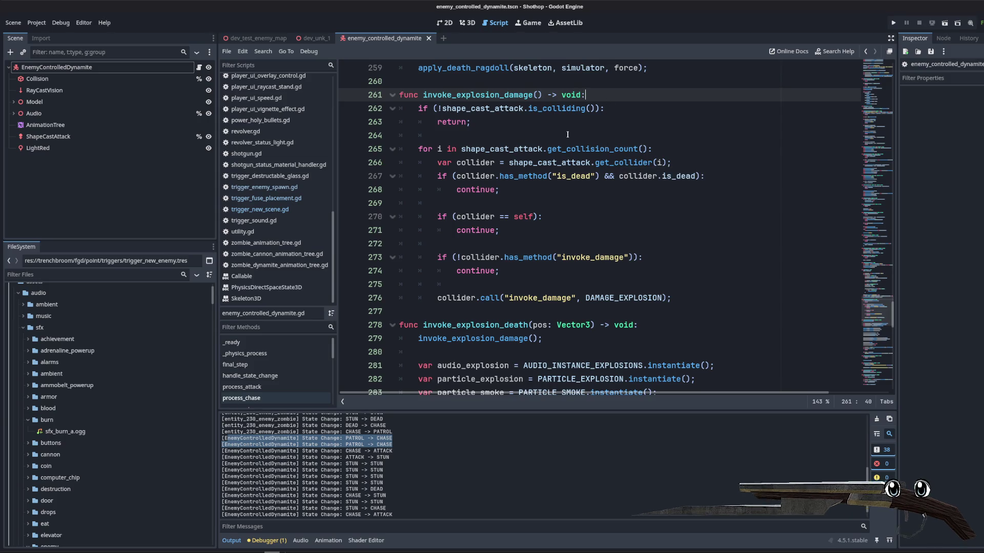
pyautogui.hotkey('ctrl', 'z')
pyautogui.hotkey('ctrl', 'z')
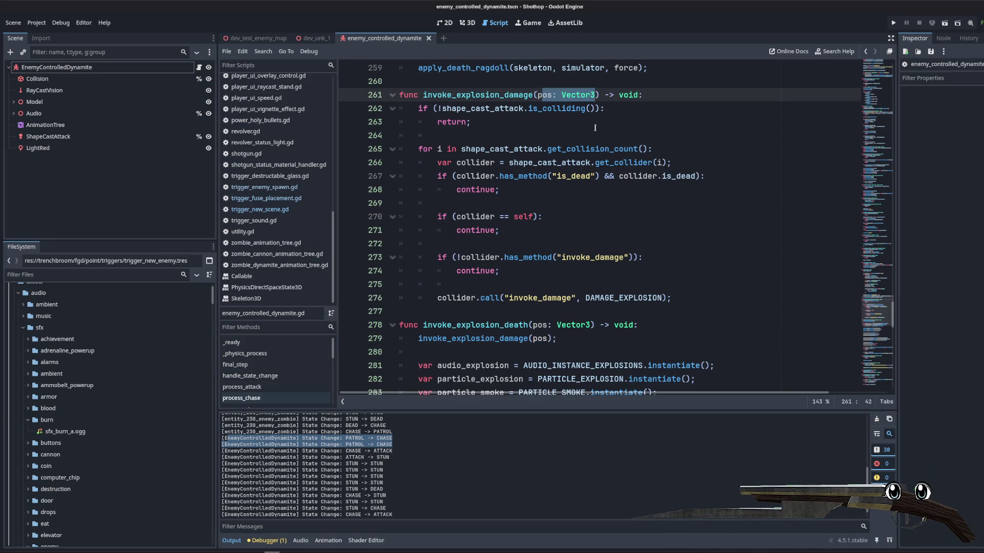
# - Start invoke_explosion_damage with shape_cast_attack.global_position = pos
pyautogui.click(700, 97)
pyautogui.press('Return')
pyautogui.press('Return')
pyautogui.press('Up')
pyautogui.write('shape')
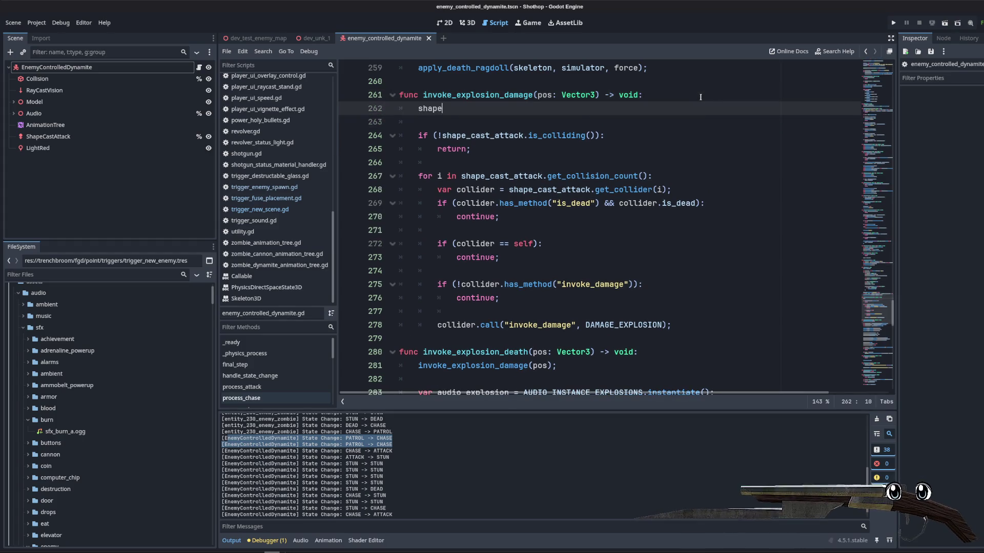
pyautogui.press('Return')
pyautogui.write('.global')
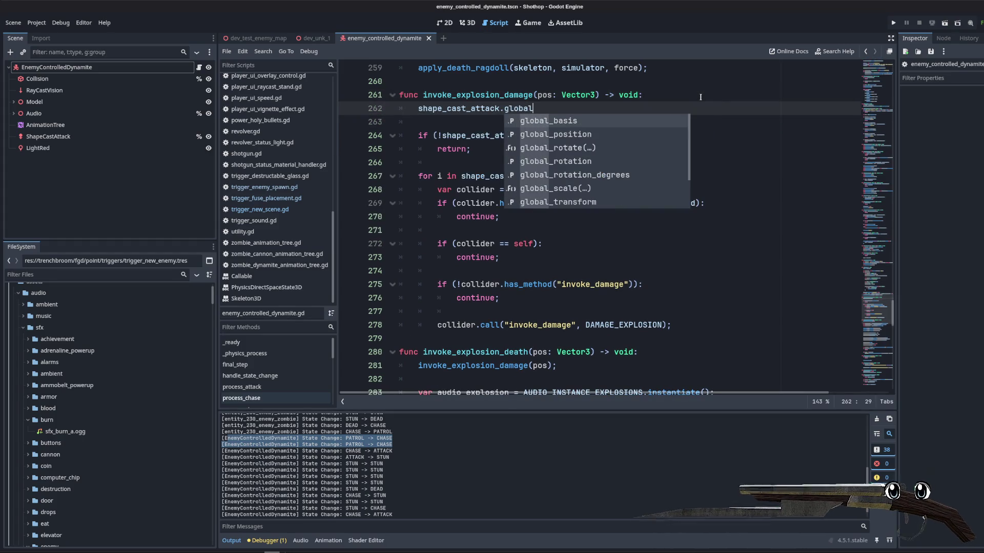
pyautogui.press('Down')
pyautogui.press('Return')
pyautogui.write('= pos;')
pyautogui.press('Return')
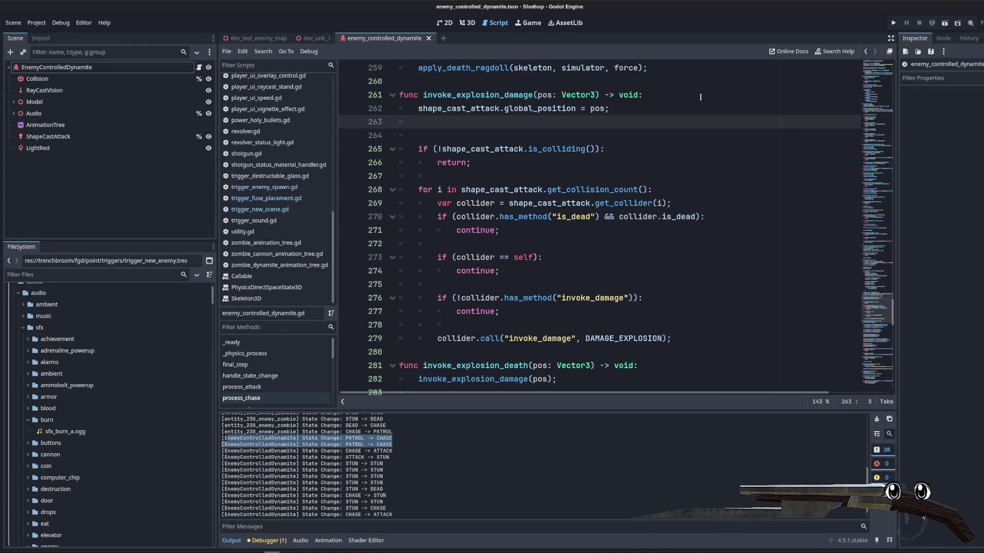
# - Add shape_cast_attack.enabled = true on the next line
pyautogui.write('shape_cas')
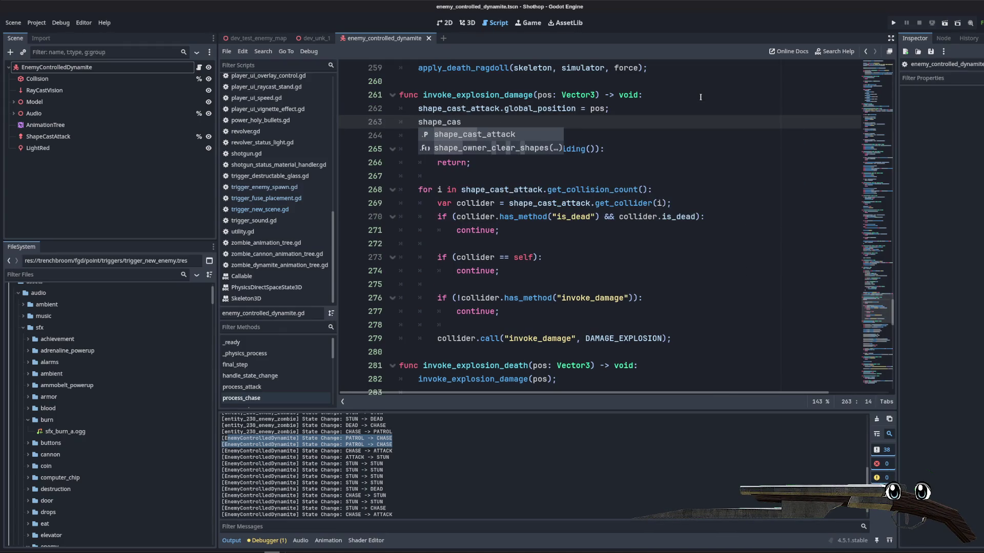
pyautogui.press('Return')
pyautogui.write('.en')
pyautogui.press('Return')
pyautogui.write('= true;')
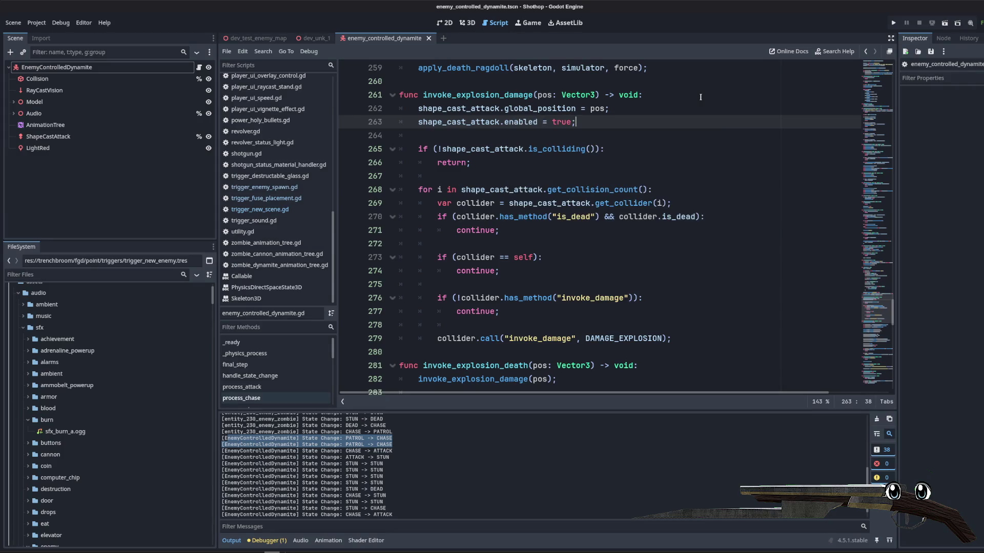
pyautogui.press('Return')
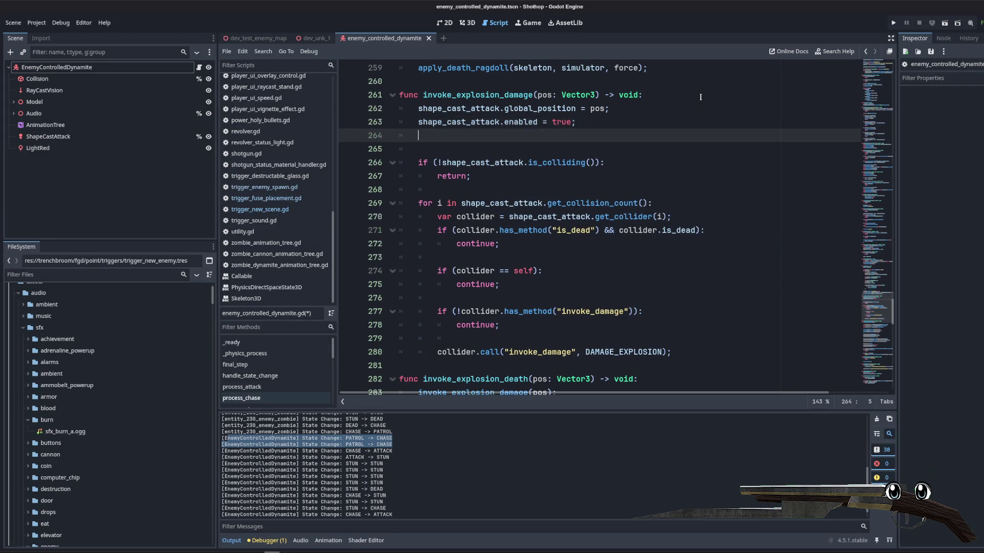
# - Call shape_cast_attack.force_shapecast_update() and save the dynamite enemy script
pyautogui.write('shap')
pyautogui.press('Return')
pyautogui.write('.for')
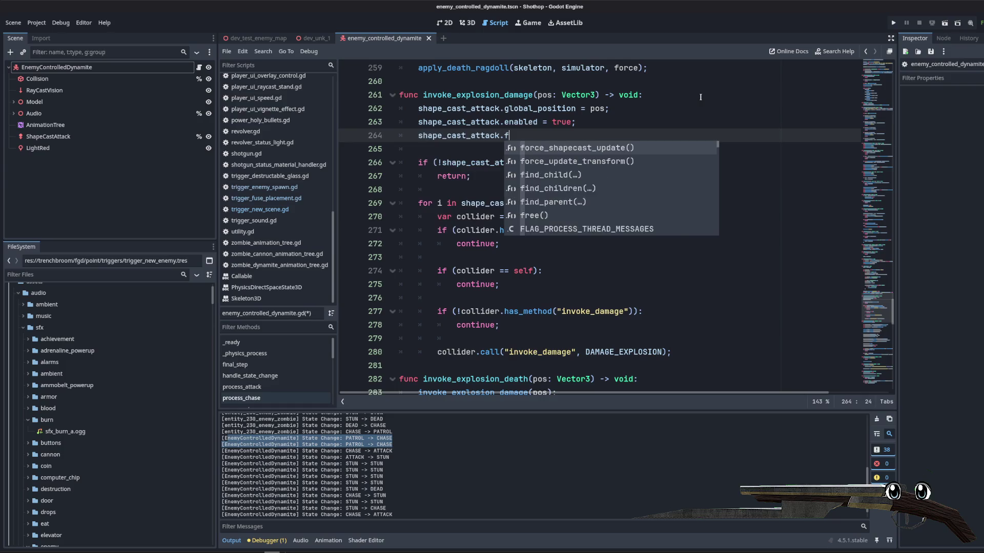
pyautogui.press('Return')
pyautogui.hotkey('ctrl', 's')
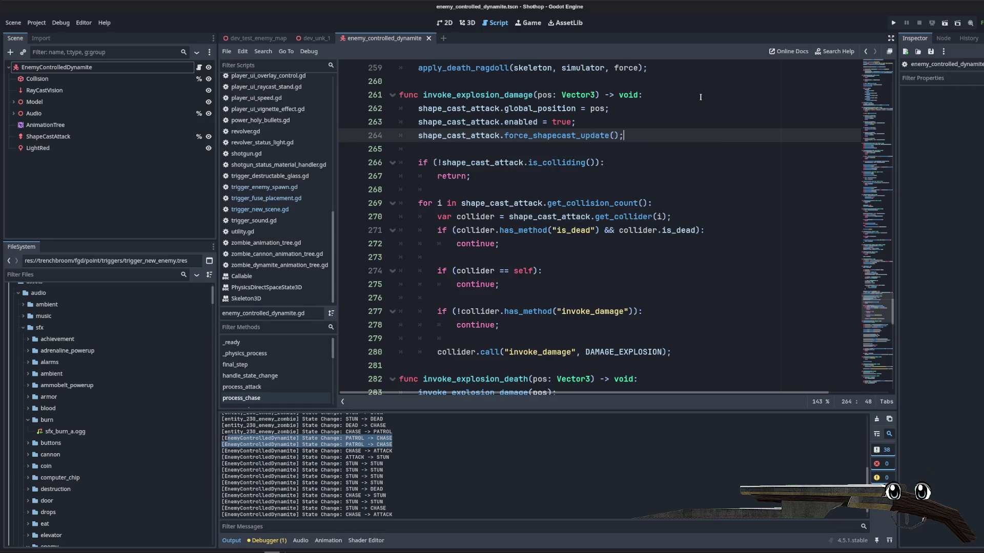
pyautogui.click(705, 176)
pyautogui.scroll(-3, 710, 194)
pyautogui.scroll(2, 710, 194)
pyautogui.click(710, 163)
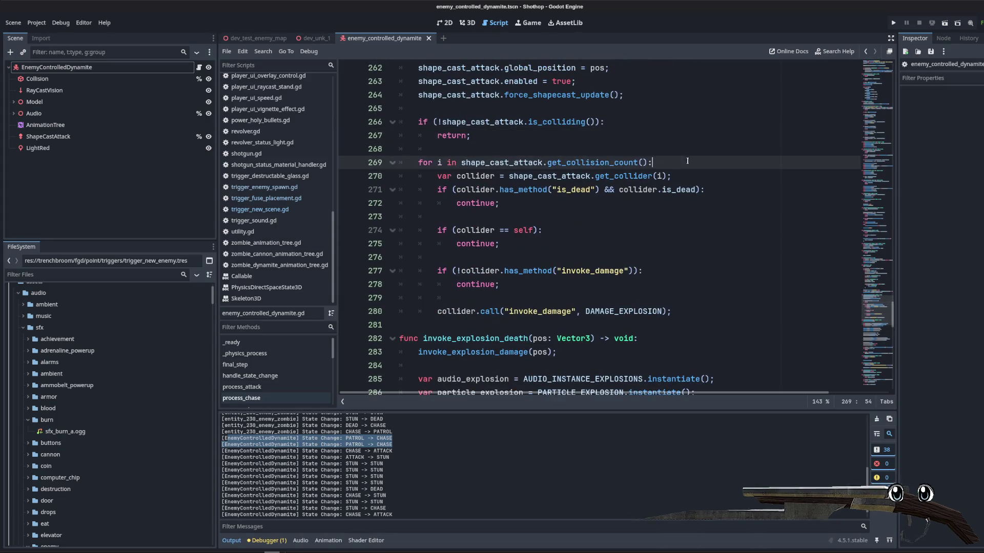
pyautogui.scroll(1, 531, 139)
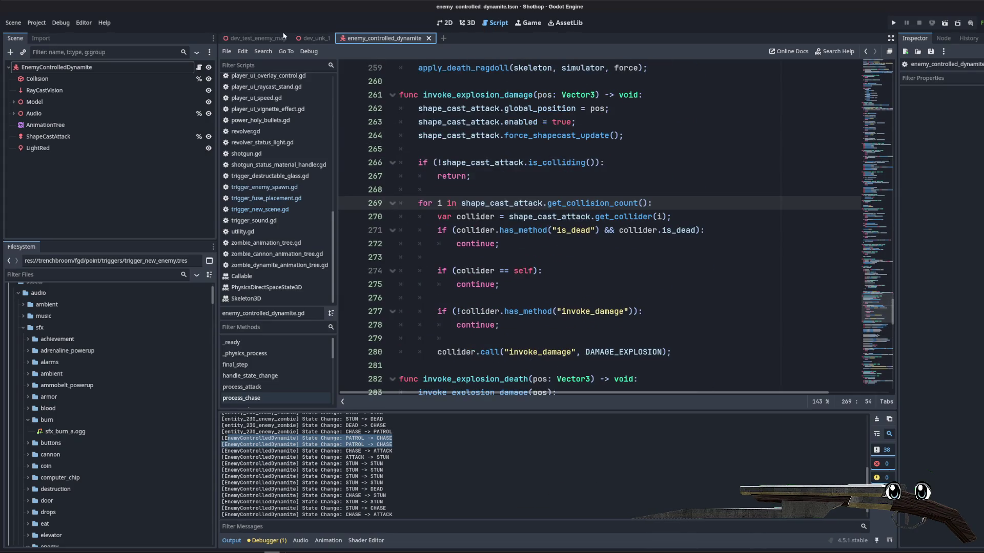
# - Run dev_test_enemy_map as the current scene, play briefly, then pause with Esc
pyautogui.click(259, 39)
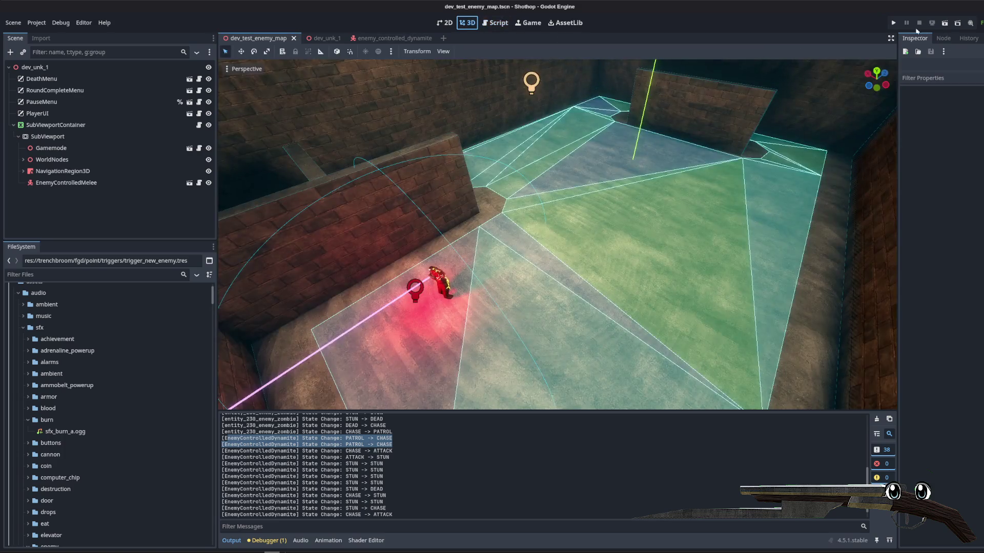
pyautogui.click(942, 25)
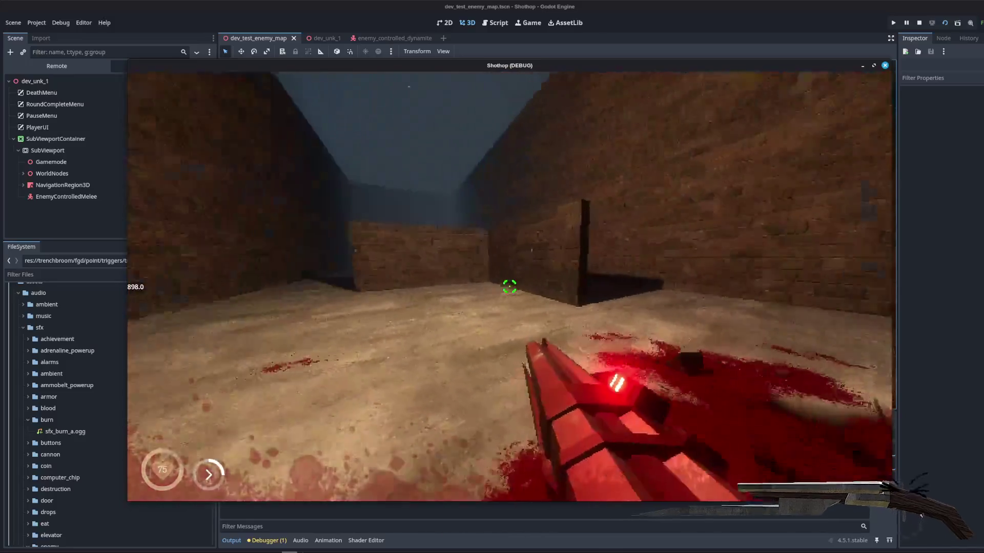
pyautogui.press('Escape')
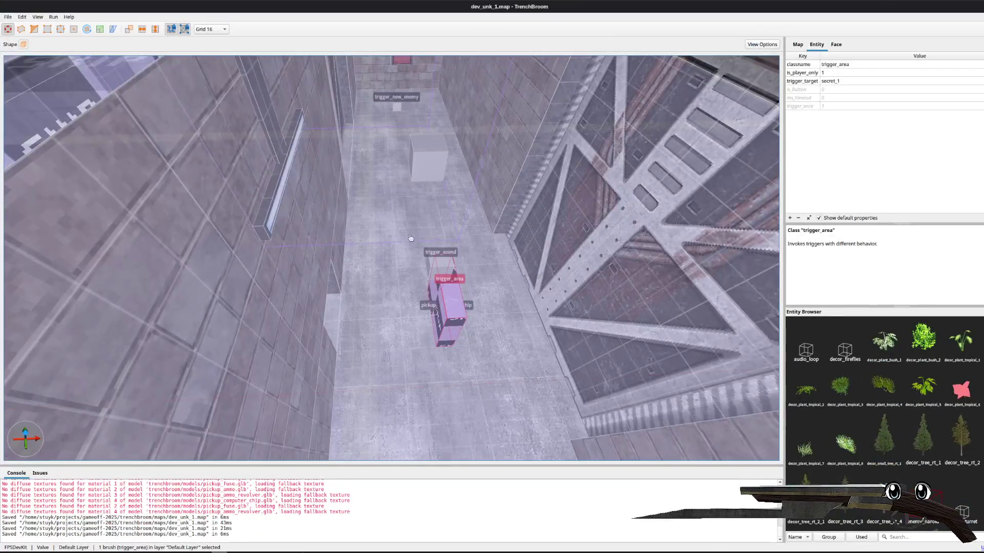
pyautogui.press('Escape')
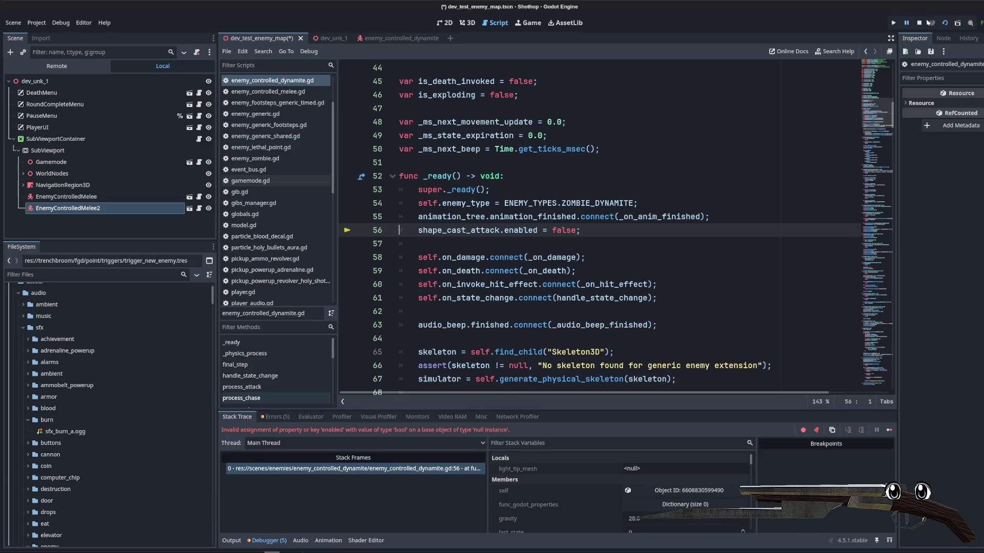
# - Stop the game, place EnemyControlledMelee2 and 3 near the wall corner, and rerun the map
pyautogui.click(919, 22)
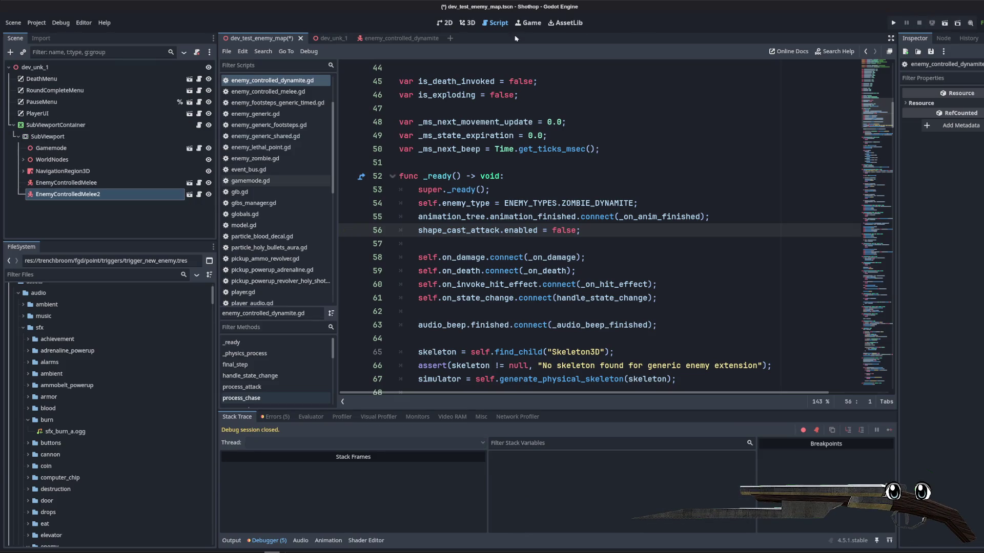
pyautogui.moveTo(516, 268)
pyautogui.mouseDown()
pyautogui.moveTo(555, 253)
pyautogui.moveTo(666, 338)
pyautogui.moveTo(556, 242)
pyautogui.mouseUp()
pyautogui.hotkey('ctrl', 'd')
pyautogui.click(610, 208)
pyautogui.click(948, 24)
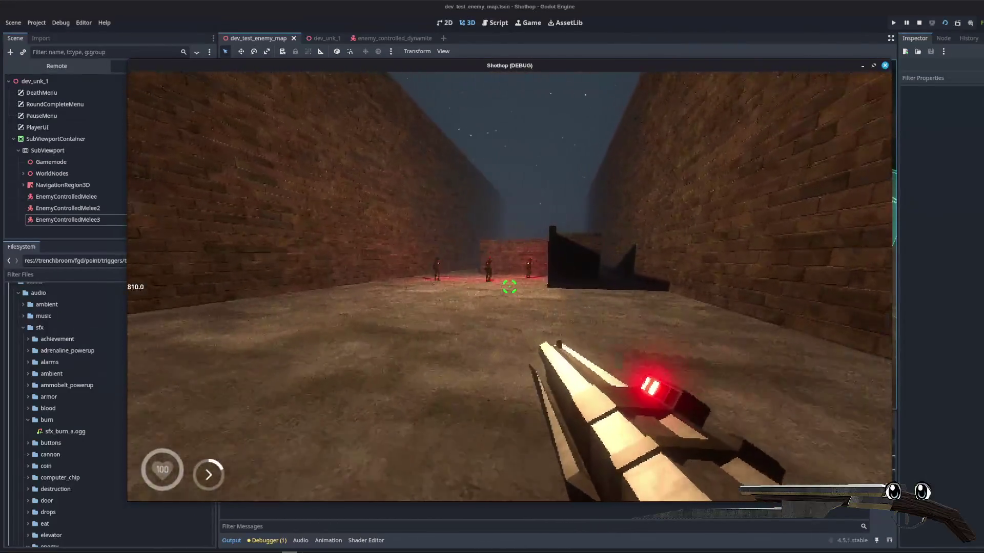
# - Walk down the corridor, shoot the approaching enemies to set off explosions, then pause
pyautogui.press('w')
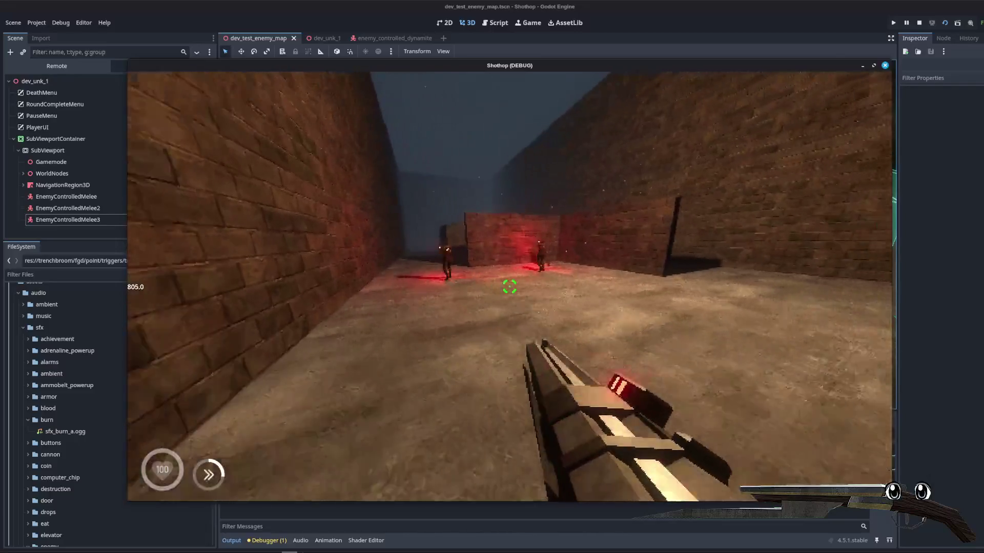
pyautogui.press('w')
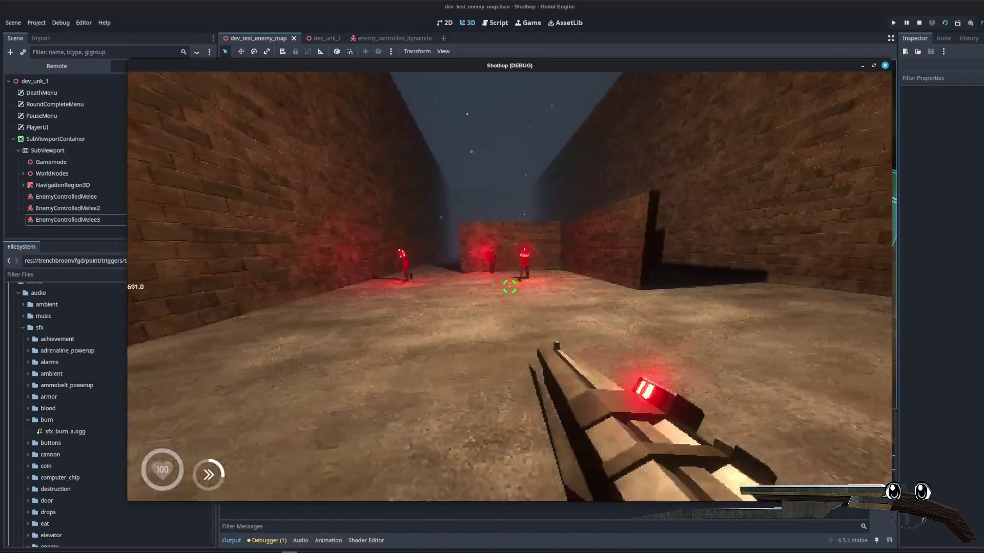
pyautogui.press('w')
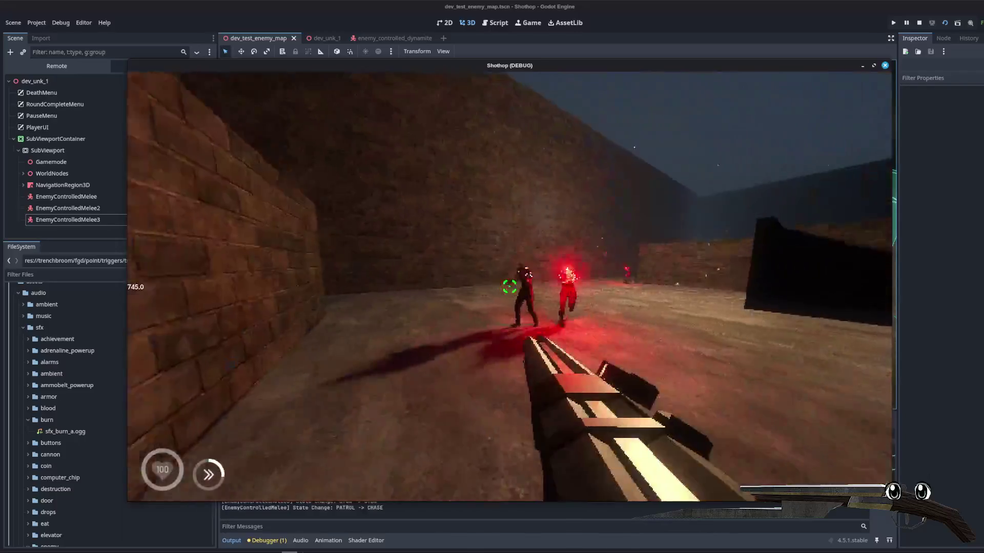
pyautogui.press('w')
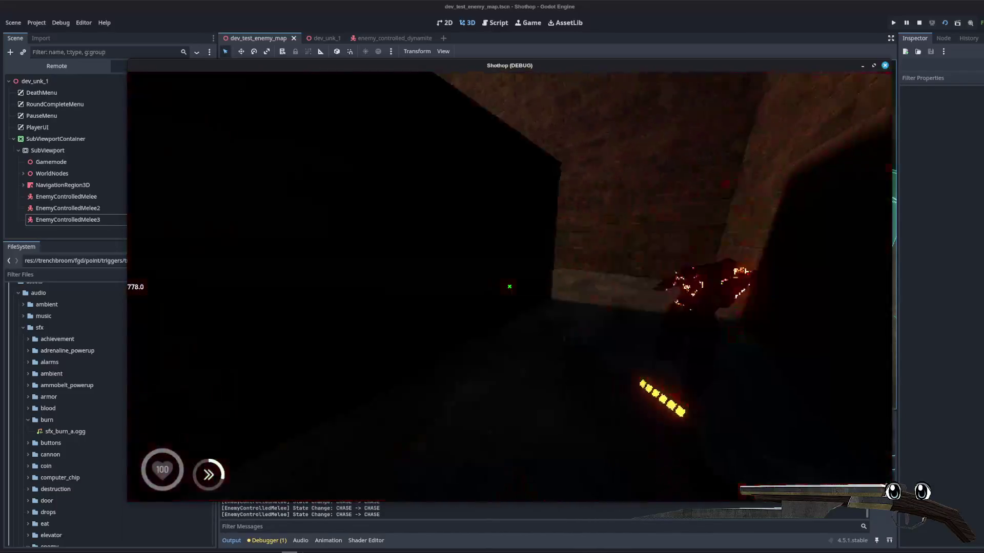
pyautogui.press('w')
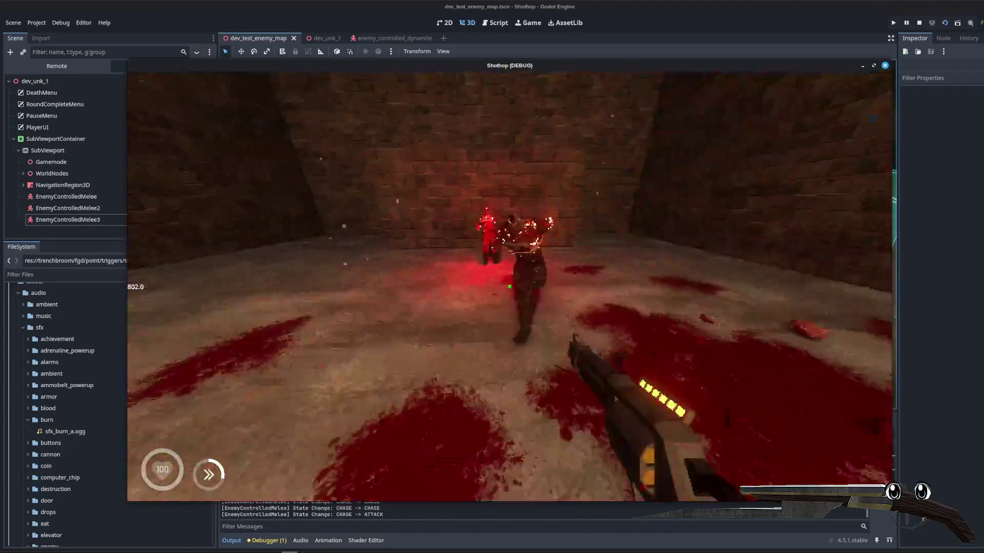
pyautogui.press('w')
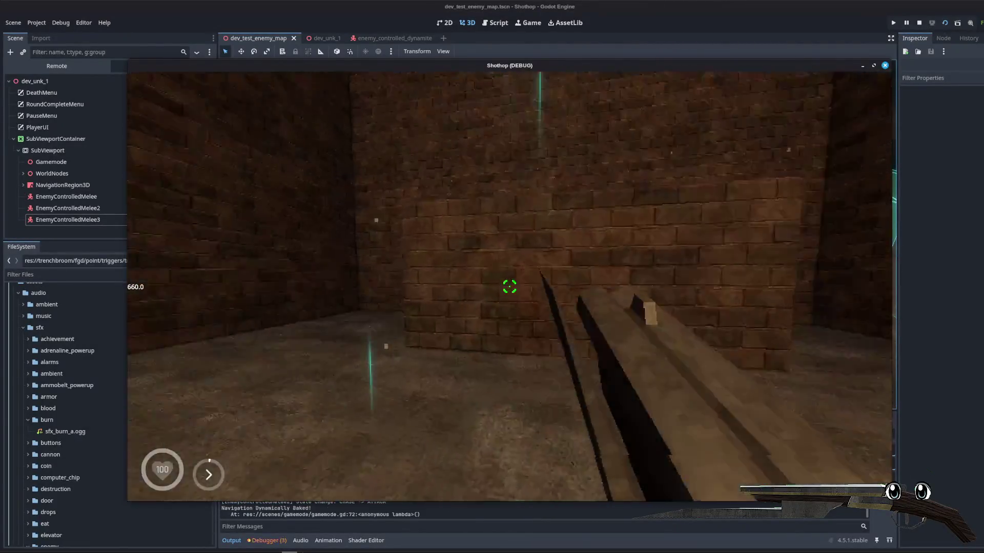
pyautogui.press('w')
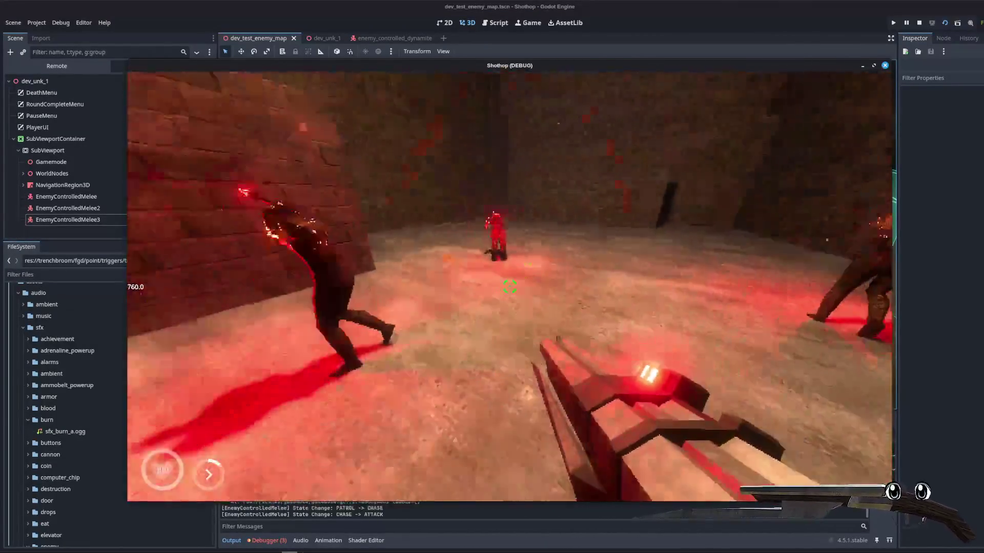
pyautogui.press('w')
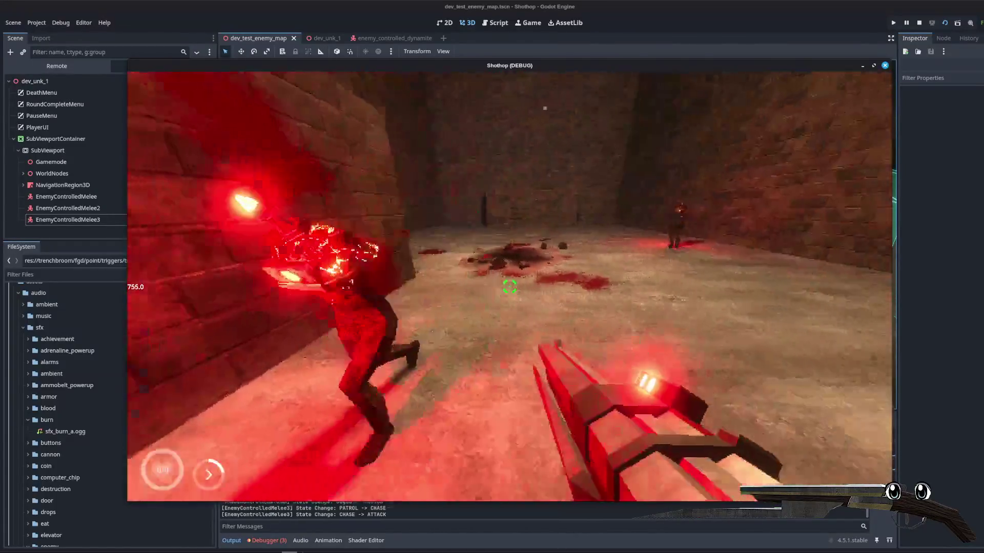
pyautogui.press('w')
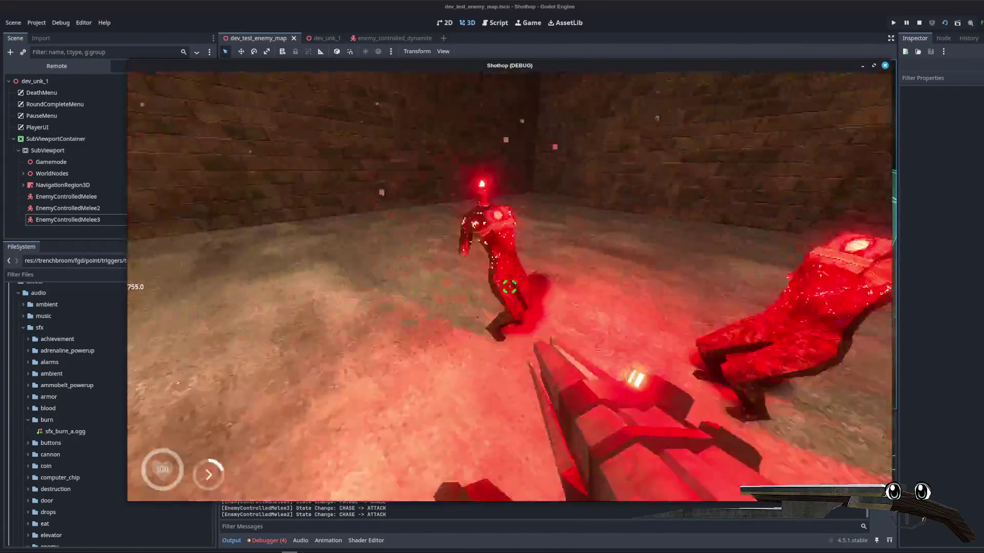
pyautogui.press('w')
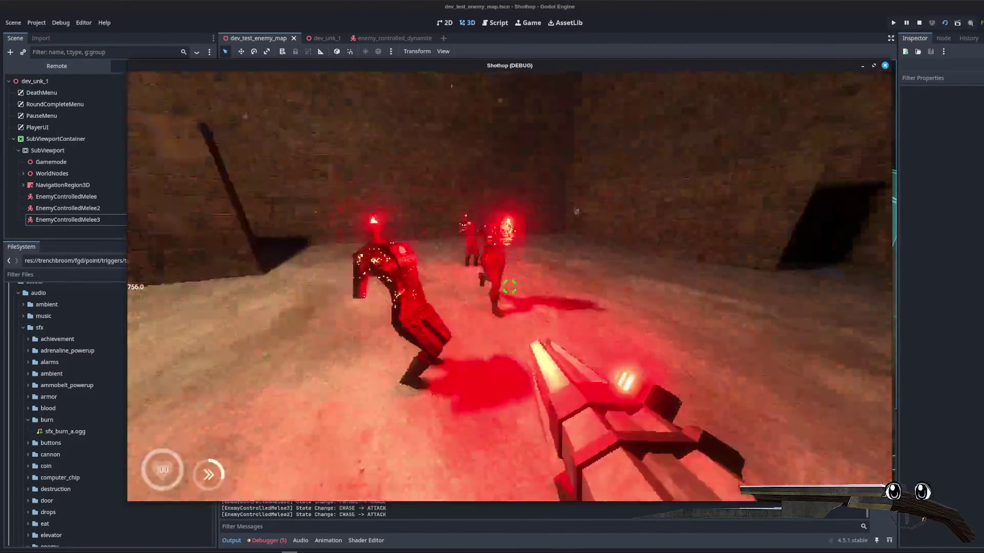
pyautogui.press('Escape')
# - Stop the game and scroll through enemy_controlled_dynamite.gd in the Script workspace
pyautogui.press('F8')
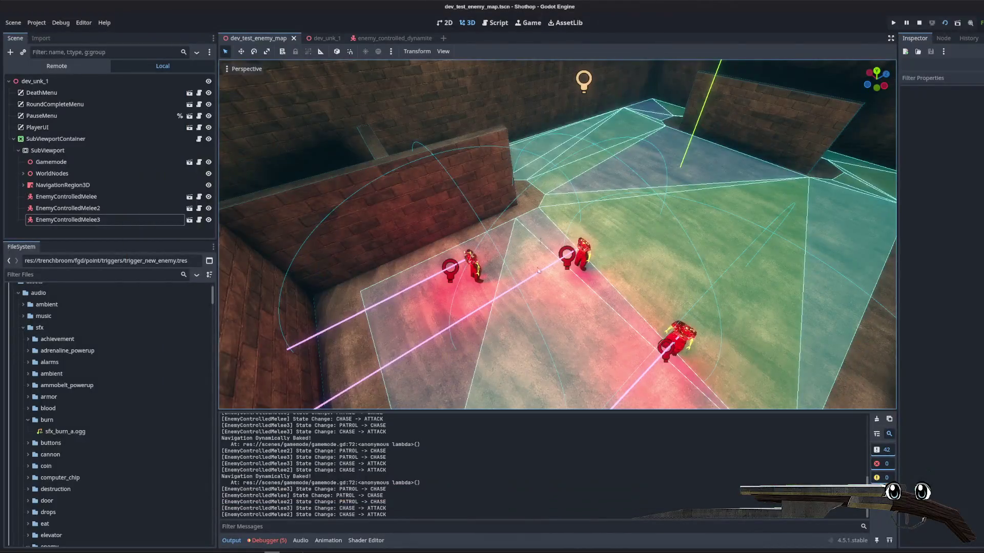
pyautogui.click(495, 23)
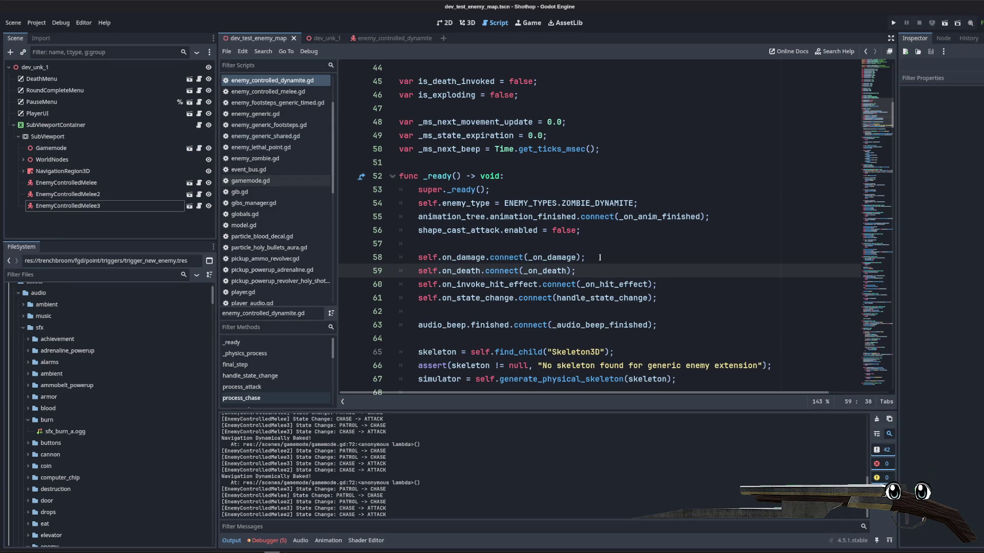
pyautogui.click(604, 256)
pyautogui.scroll(-2, 567, 237)
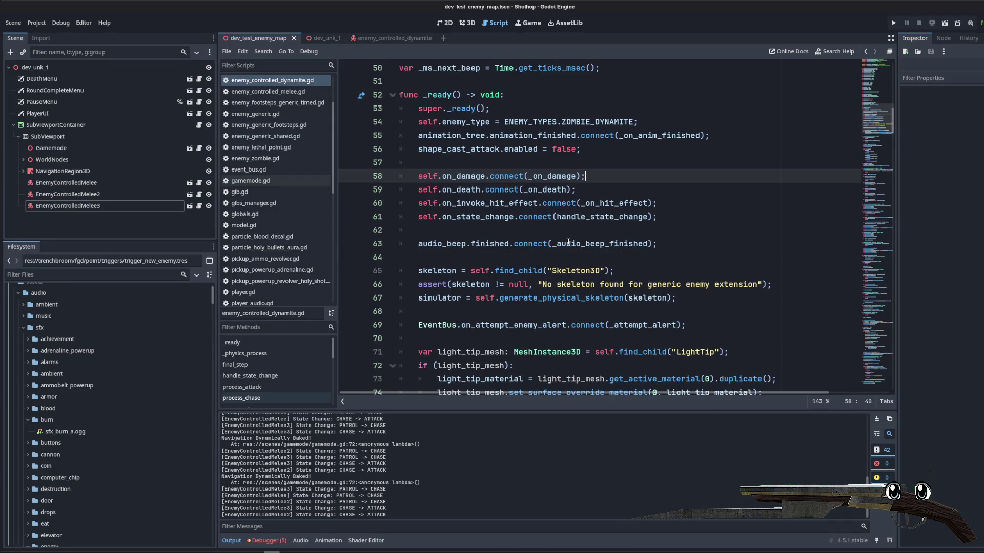
pyautogui.click(568, 244)
pyautogui.scroll(-19, 574, 246)
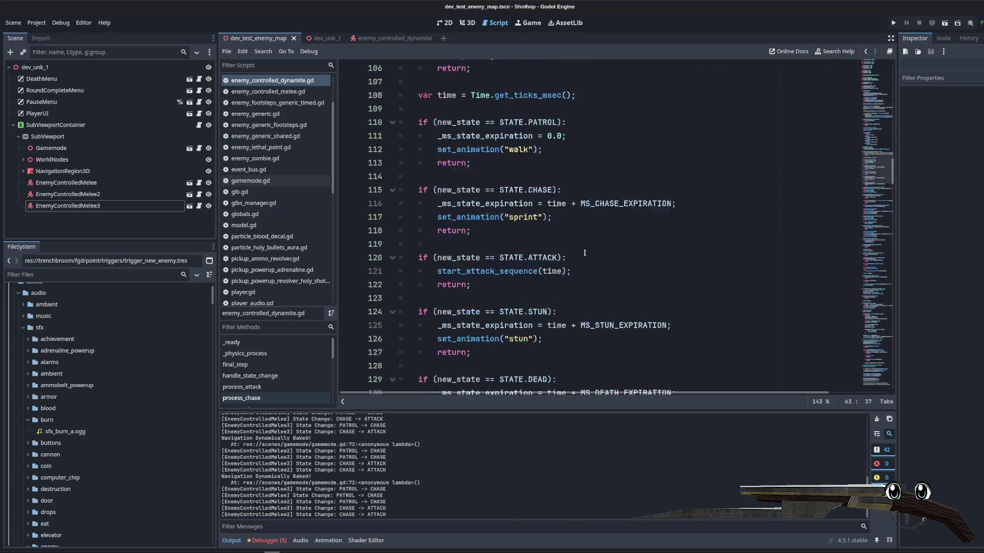
pyautogui.scroll(-8, 584, 252)
pyautogui.moveTo(892, 194)
pyautogui.mouseDown()
pyautogui.moveTo(865, 369)
pyautogui.moveTo(858, 312)
pyautogui.mouseUp()
# - Select the invoke_explosion_damage call on line 283, then switch to the enemy_controlled_dynamite scene
pyautogui.doubleClick(472, 352)
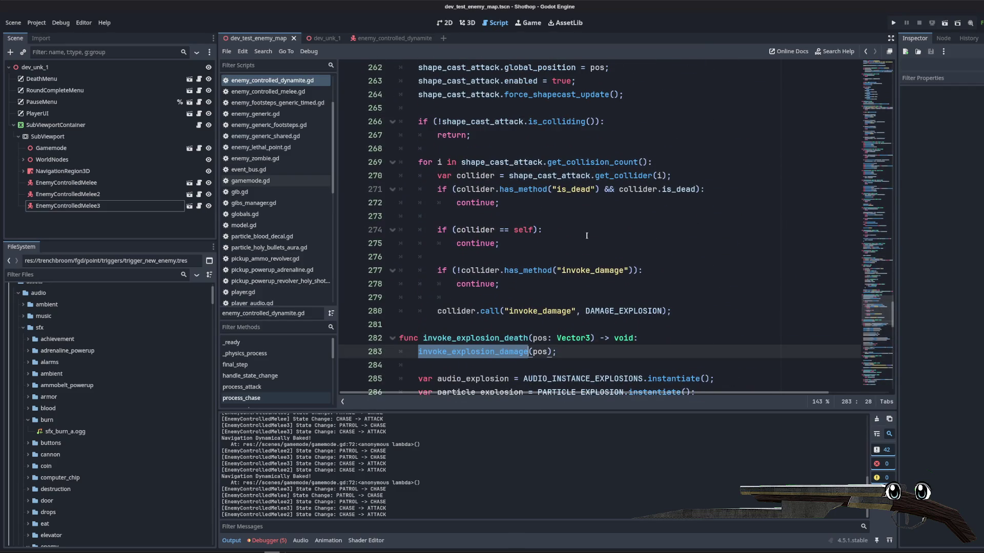
pyautogui.scroll(1, 587, 235)
pyautogui.scroll(-1, 484, 179)
pyautogui.click(390, 38)
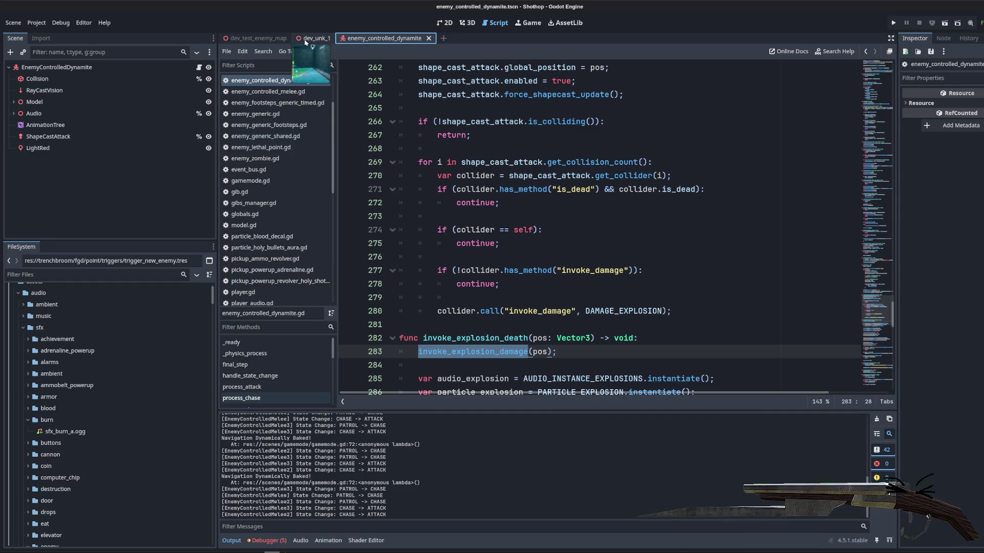
# - Add layer 3 to ShapeCastAttack's Collision Mask in the widened Inspector and save the scene
pyautogui.click(51, 136)
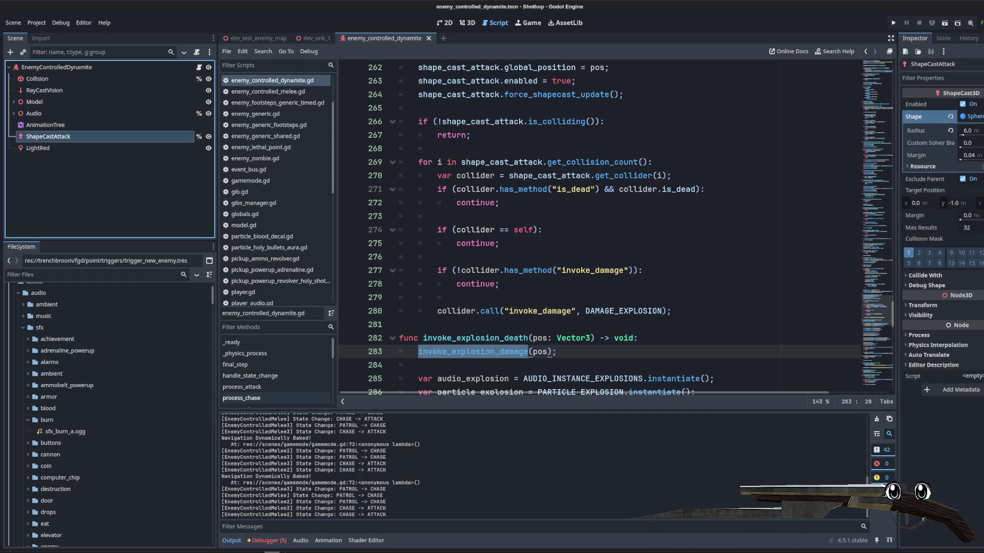
pyautogui.moveTo(898, 247); pyautogui.dragTo(721, 239)
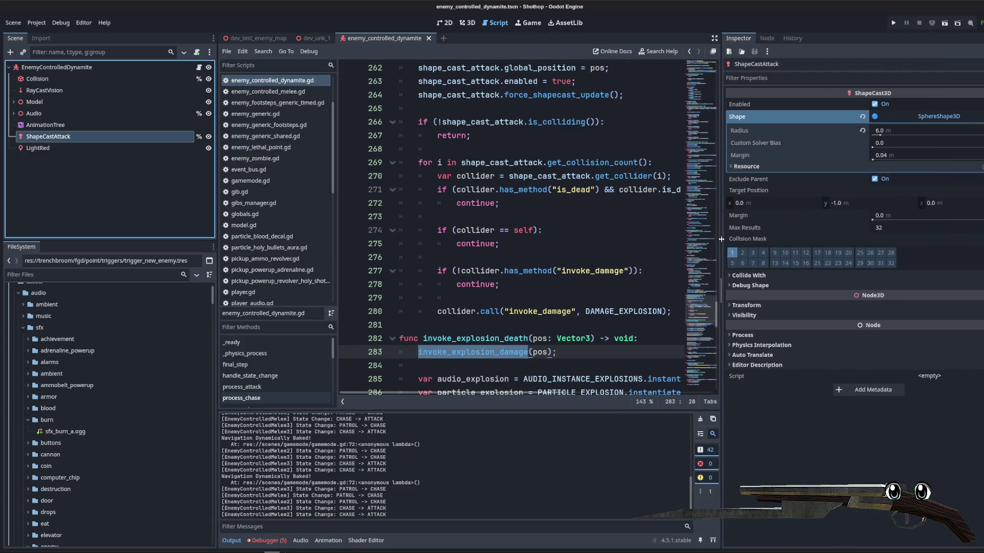
pyautogui.click(753, 253)
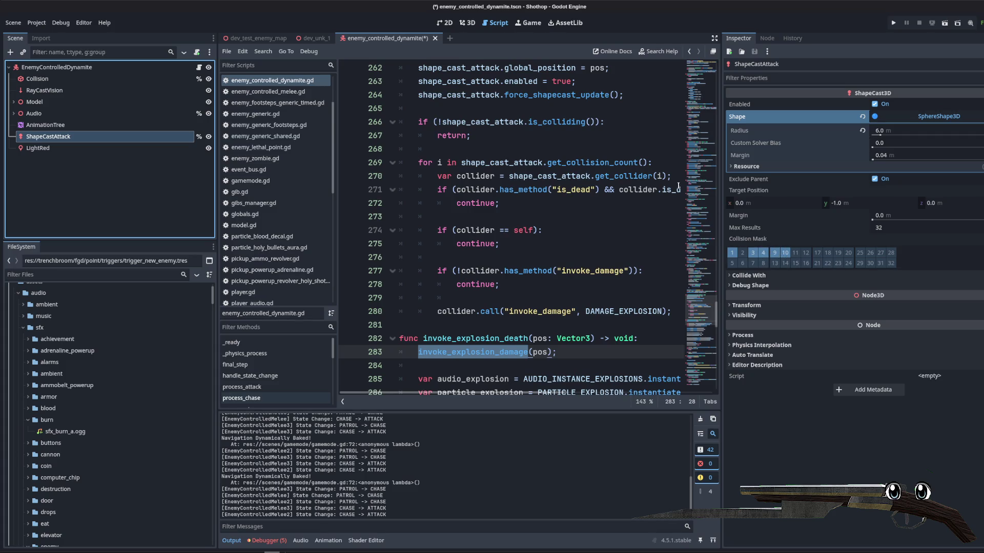
pyautogui.hotkey('ctrl', 's')
pyautogui.click(466, 22)
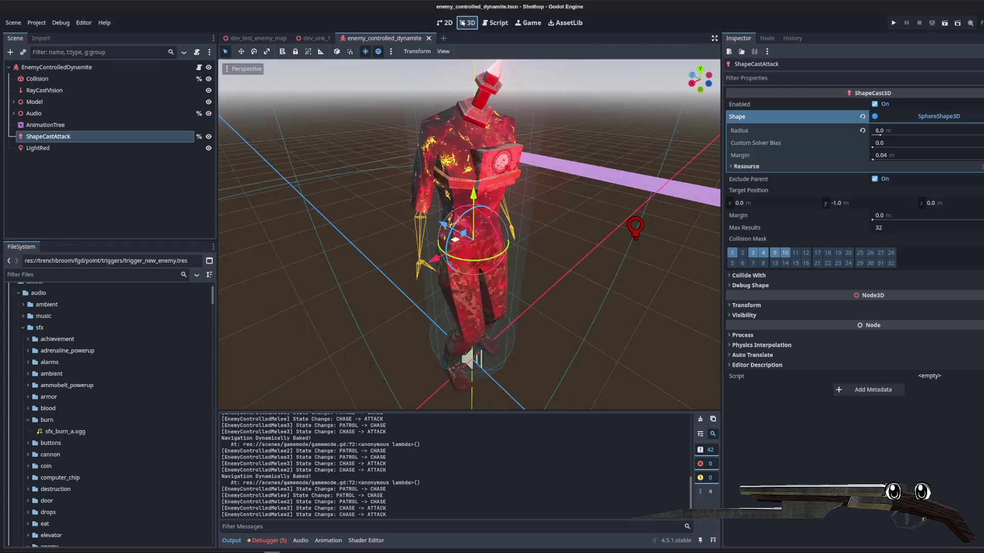
# - Run dev_test_enemy_map, shotgun the three enemies into chain explosions, then stop with F8
pyautogui.click(312, 40)
pyautogui.click(258, 39)
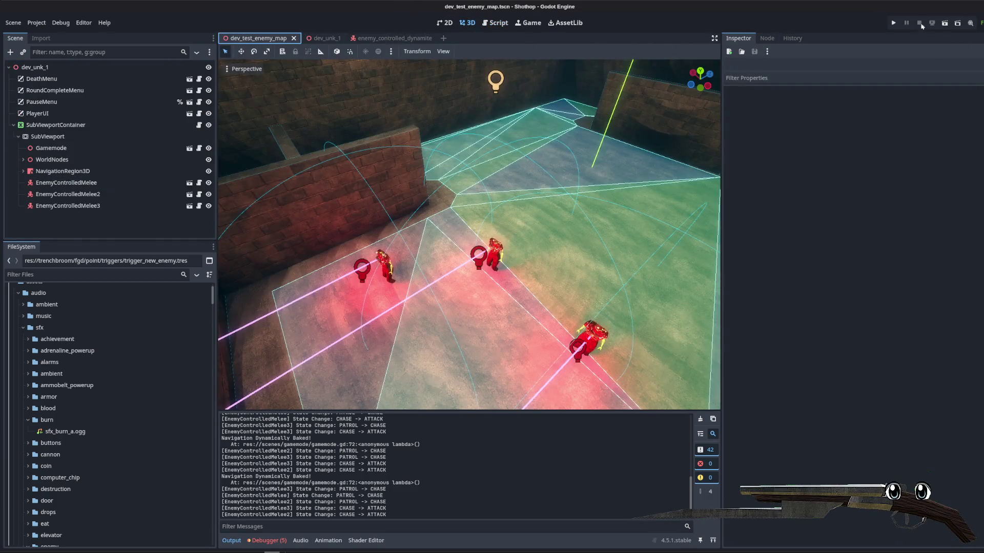
pyautogui.click(942, 25)
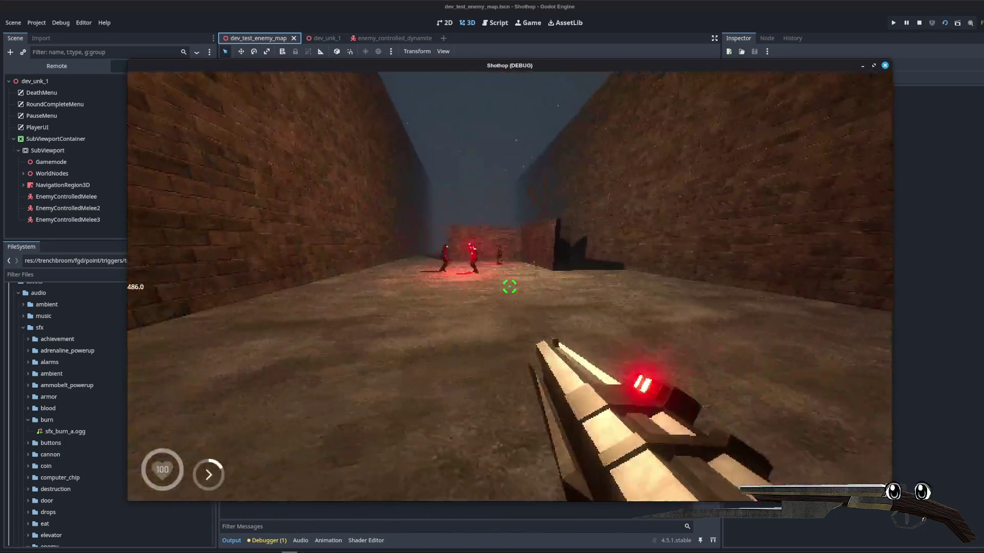
pyautogui.click(509, 287)
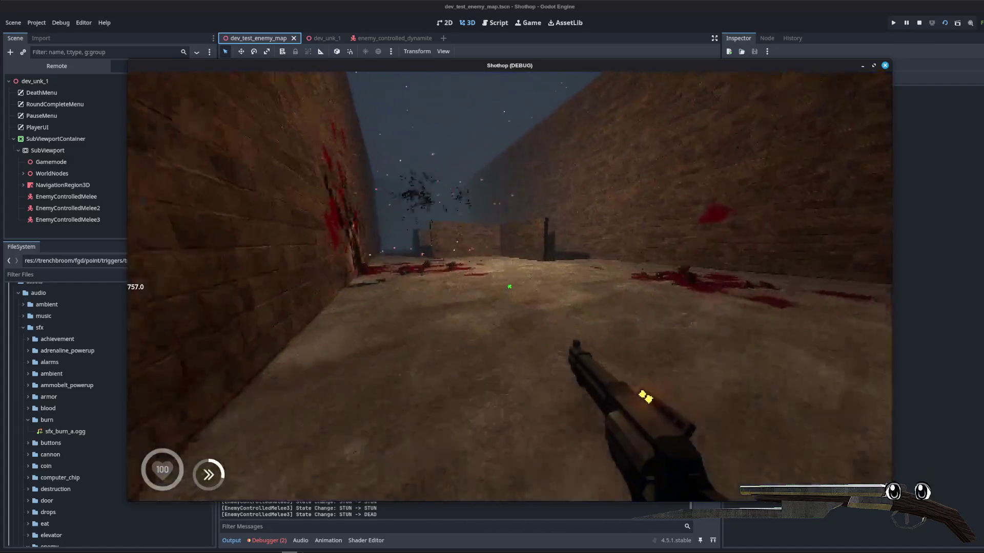
pyautogui.press('Escape')
pyautogui.press('Escape')
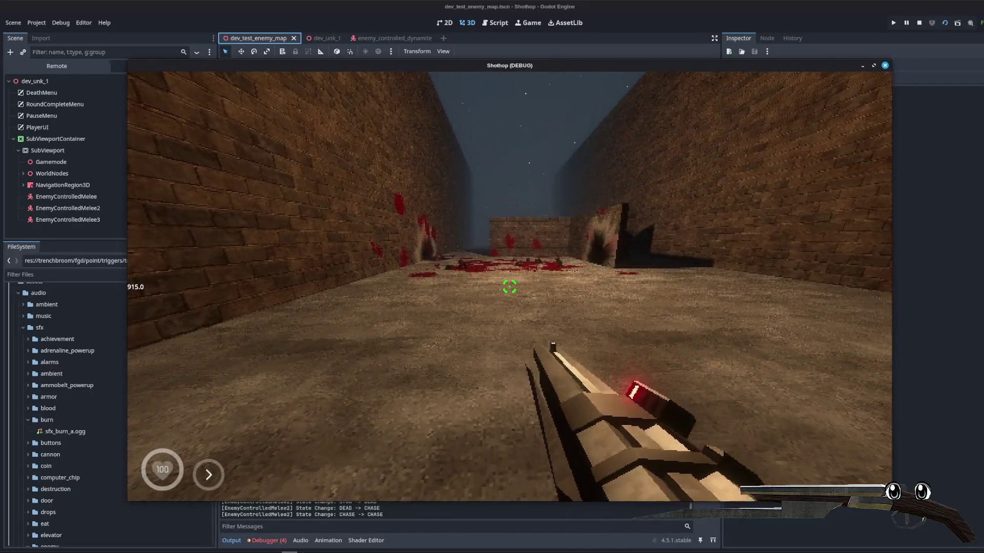
pyautogui.press('Escape')
pyautogui.press('F8')
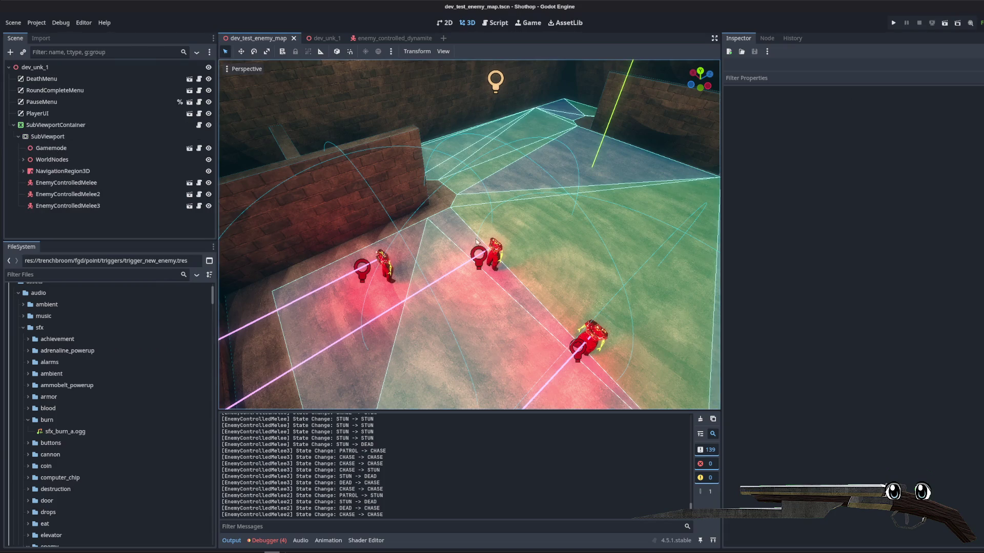
# - Stage all changes in the terminal with git add
pyautogui.hotkey('alt', 'Tab')
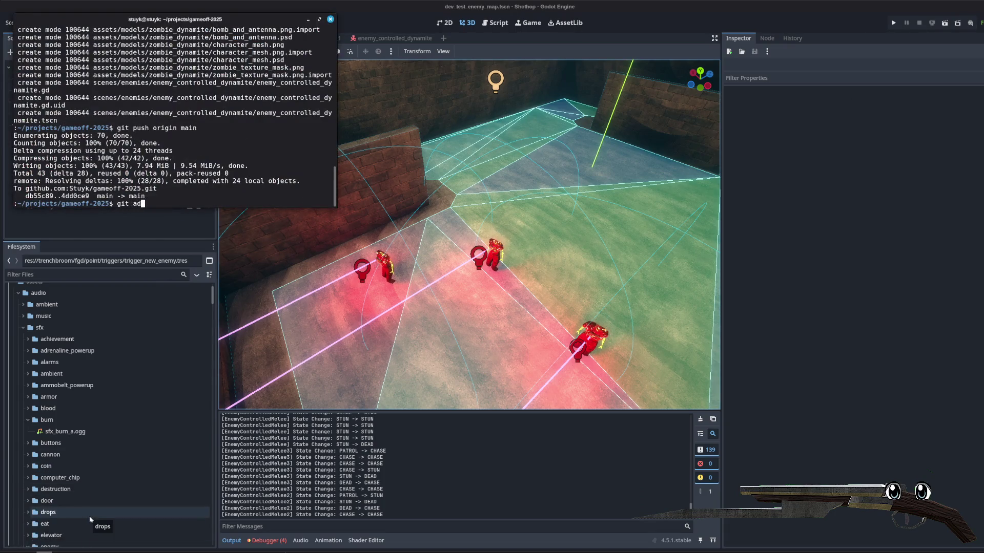
pyautogui.write('d .')
pyautogui.press('Return')
# - Commit as "feat: explosive damage, and explosive chaining on dynamite controlled" and push to origin main
pyautogui.write('gi')
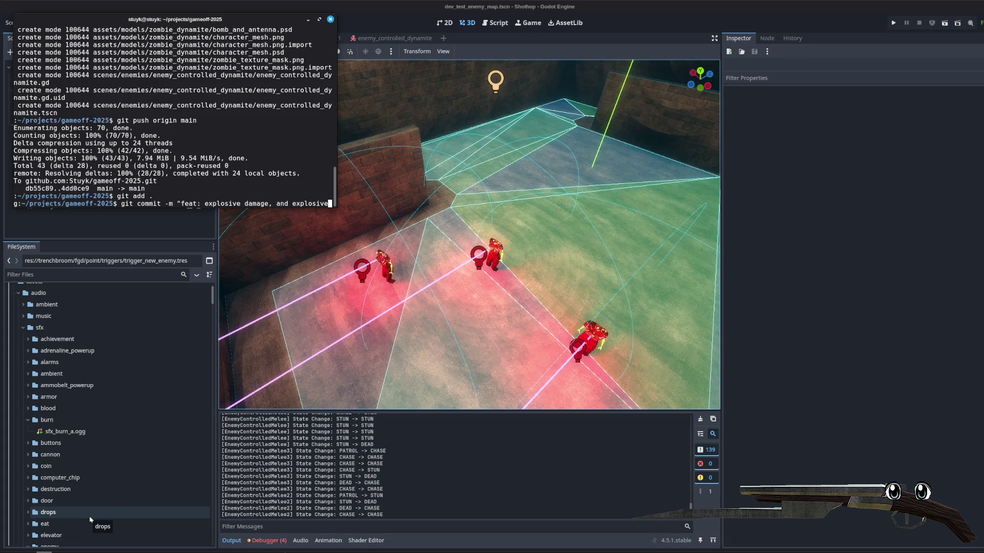
pyautogui.write('haining on dynamite controlle')
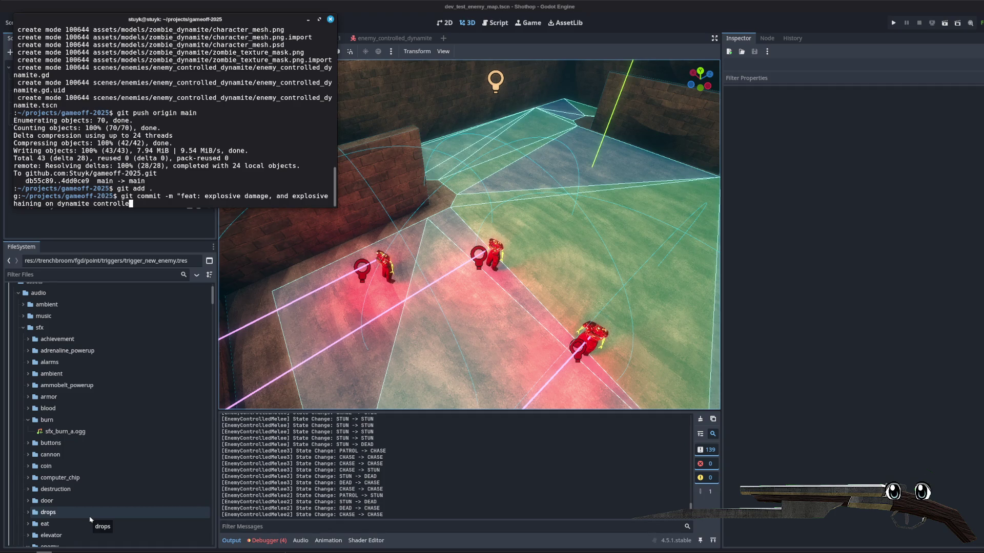
pyautogui.write('d"')
pyautogui.press('Return')
pyautogui.write('gin main')
pyautogui.press('Return')
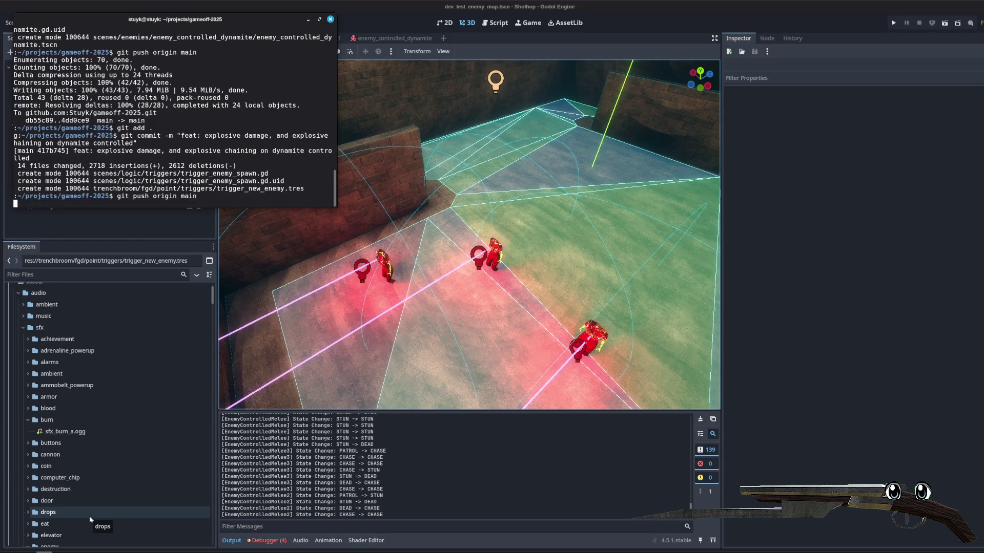
pyautogui.click(307, 20)
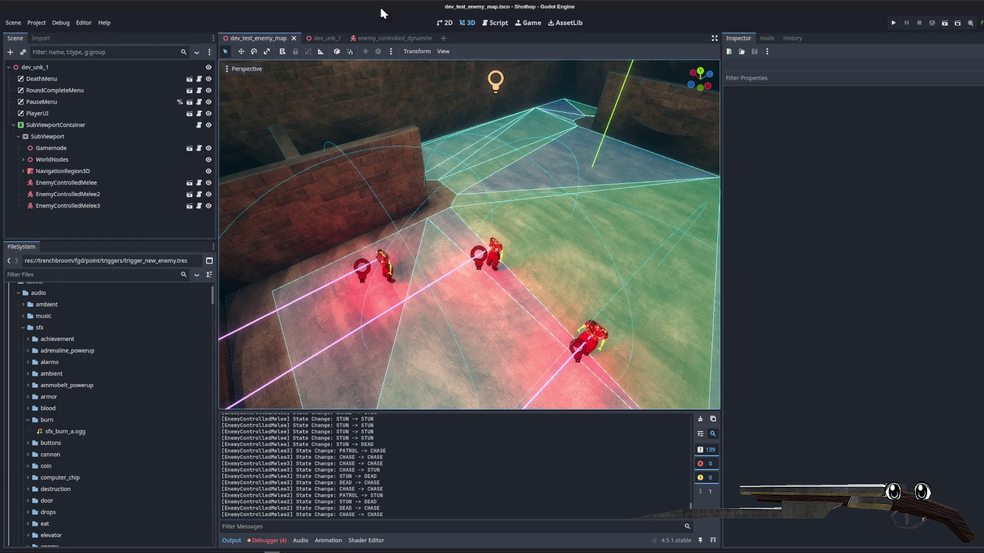